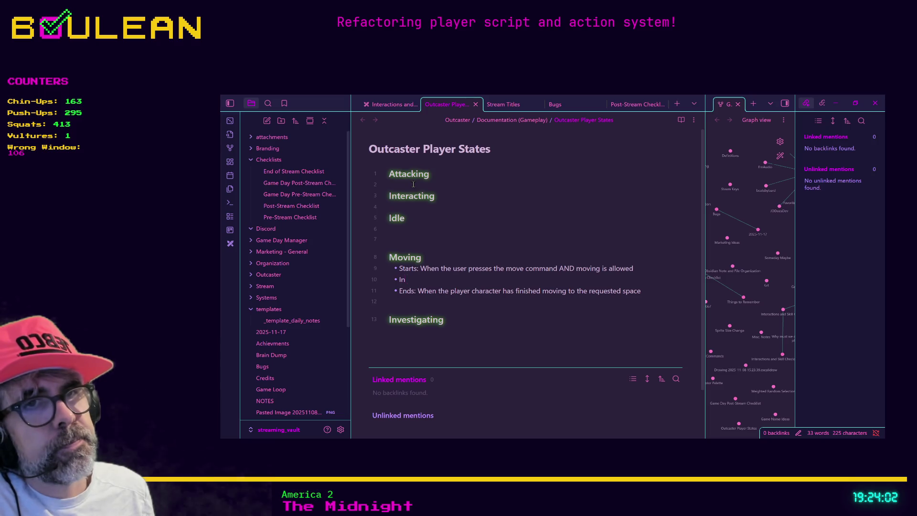
# - Under Moving's 'In Between:', add the nested point 'Play a specific movement animation?' and an empty sub-bullet
pyautogui.write(' Between:')
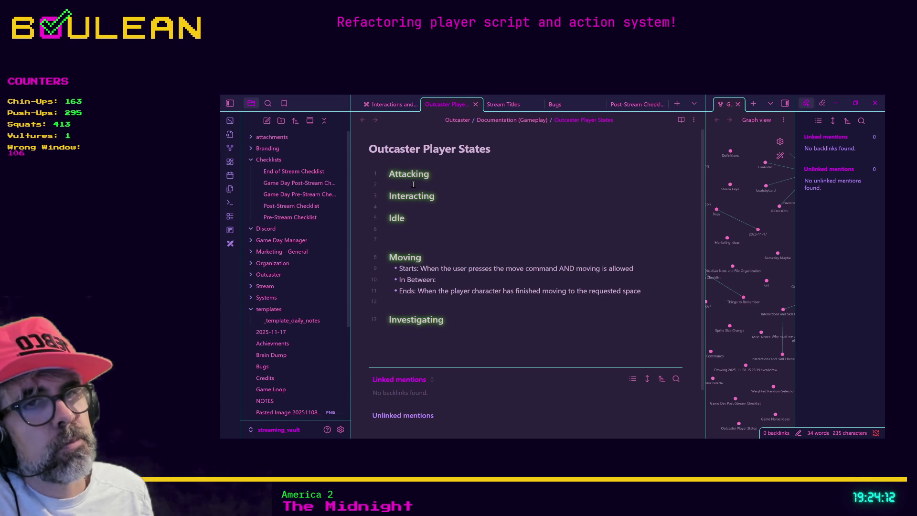
pyautogui.hotkey('shift', 'Return')
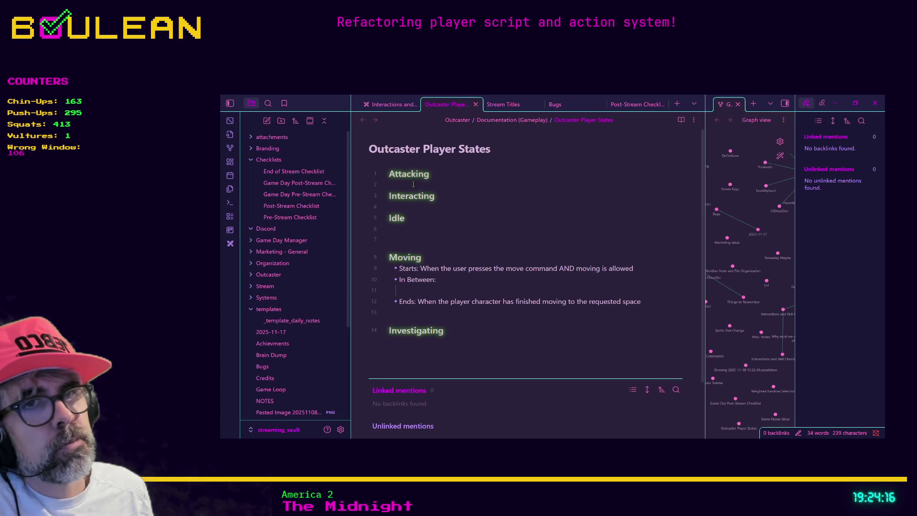
pyautogui.press('BackSpace')
pyautogui.write('- ')
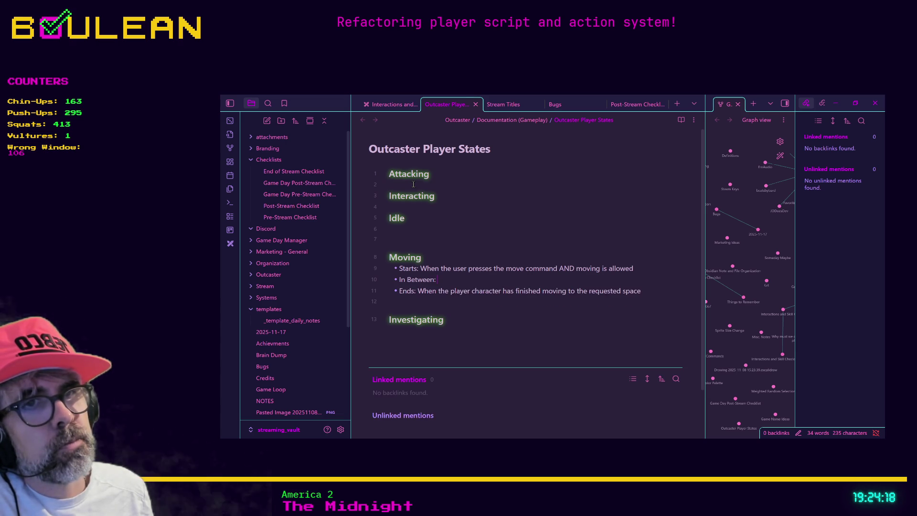
pyautogui.write('Pl')
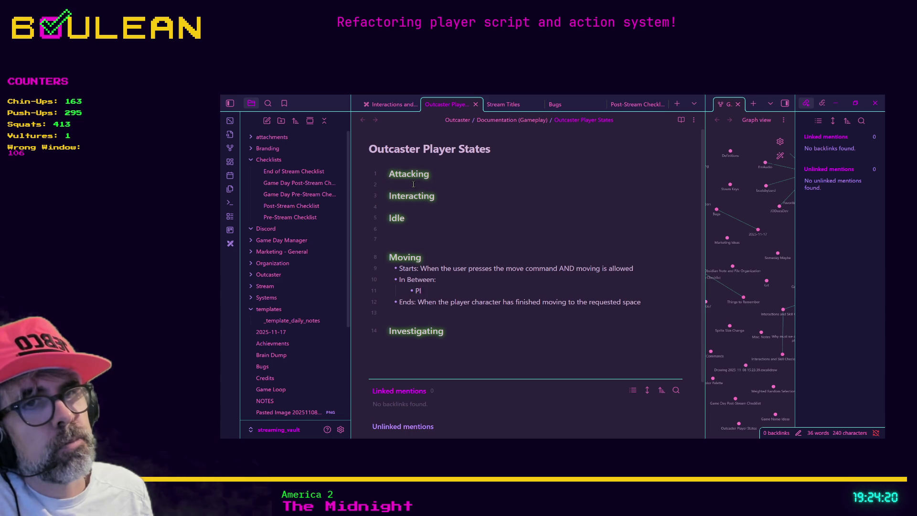
pyautogui.write(' a specific movemen')
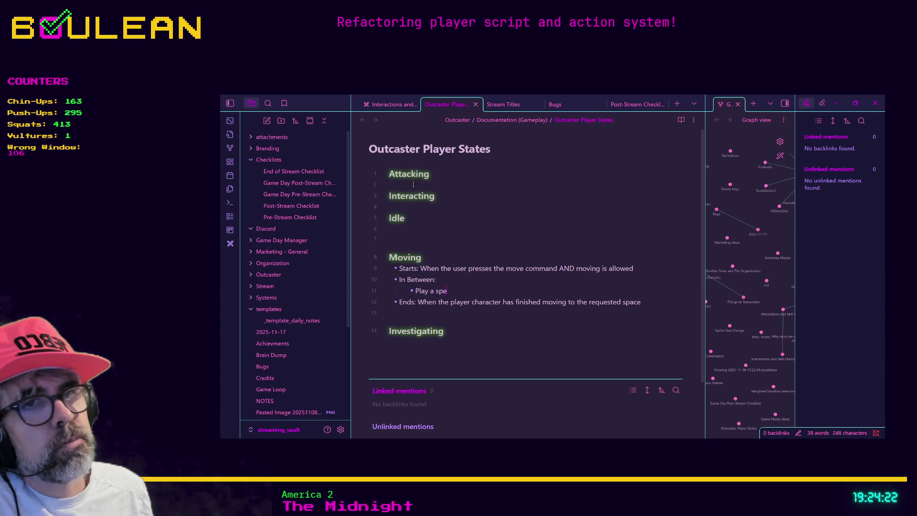
pyautogui.write('t a')
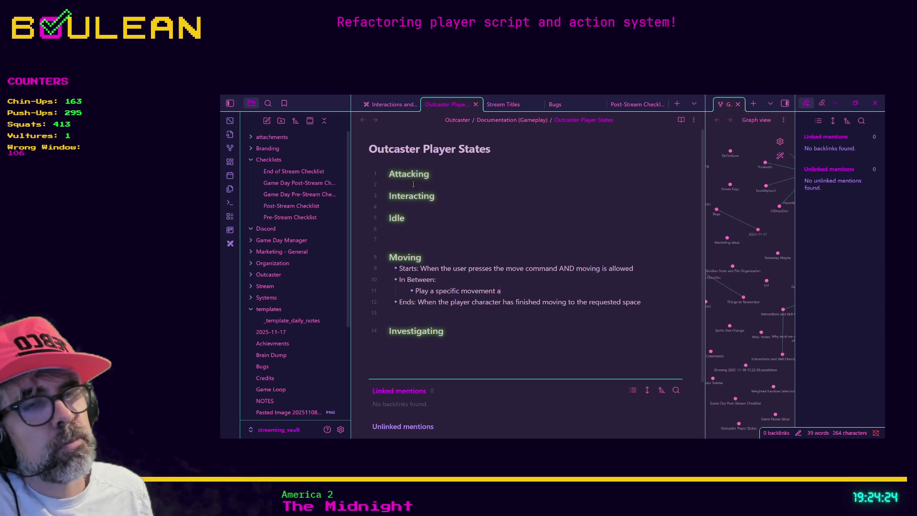
pyautogui.write('nimation?')
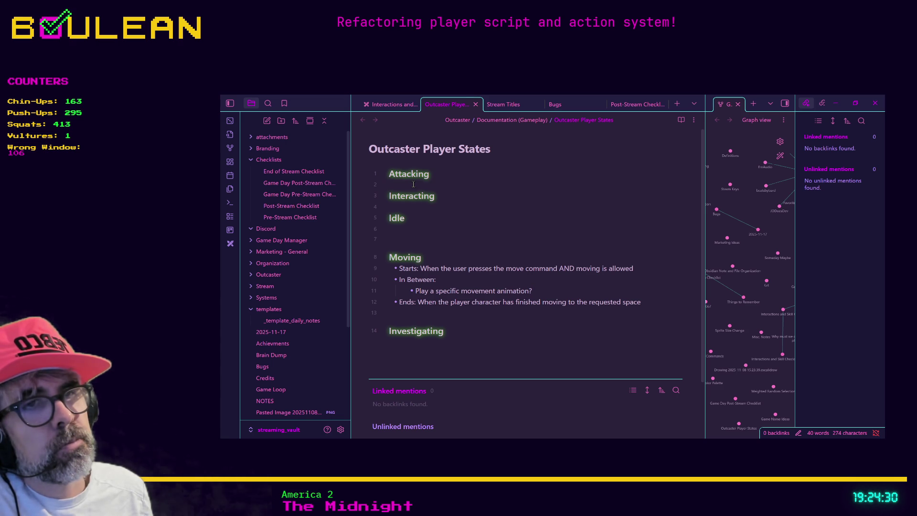
pyautogui.press('Return')
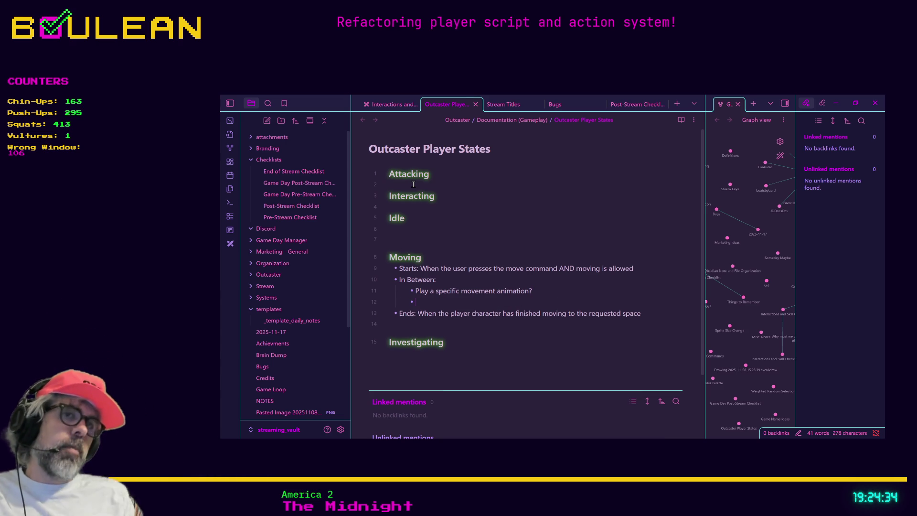
pyautogui.press('Up')
pyautogui.press('Up')
pyautogui.press('Up')
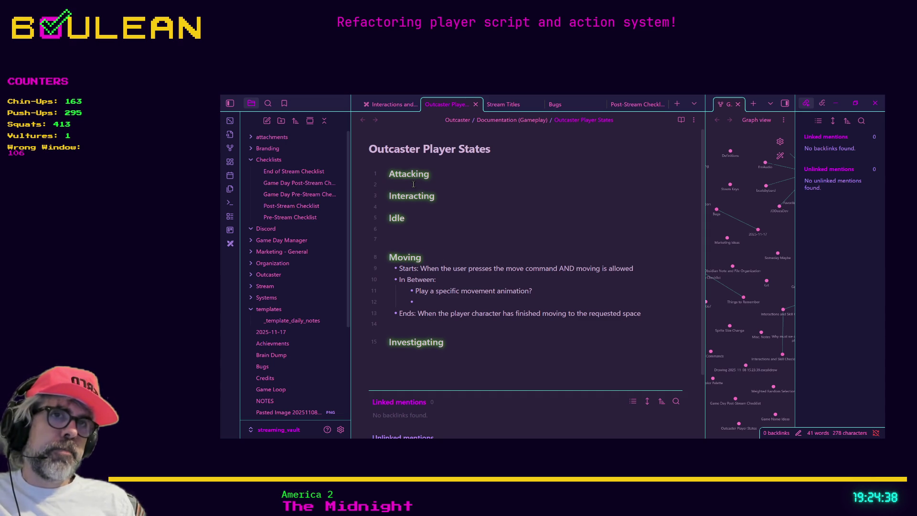
# - Give Idle the bullets 'Starts: Default state that starts whenever another state ends' and 'Ends: When another state begins'
pyautogui.write('- Starts')
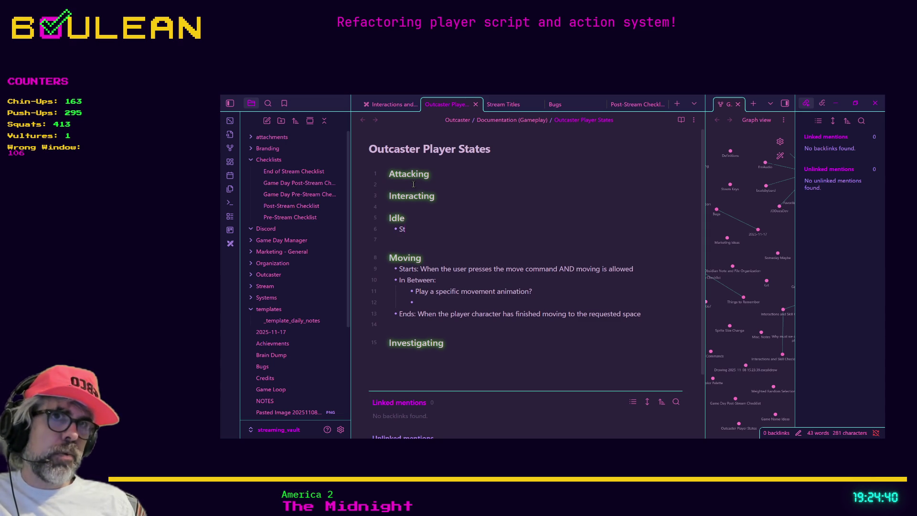
pyautogui.write(': ')
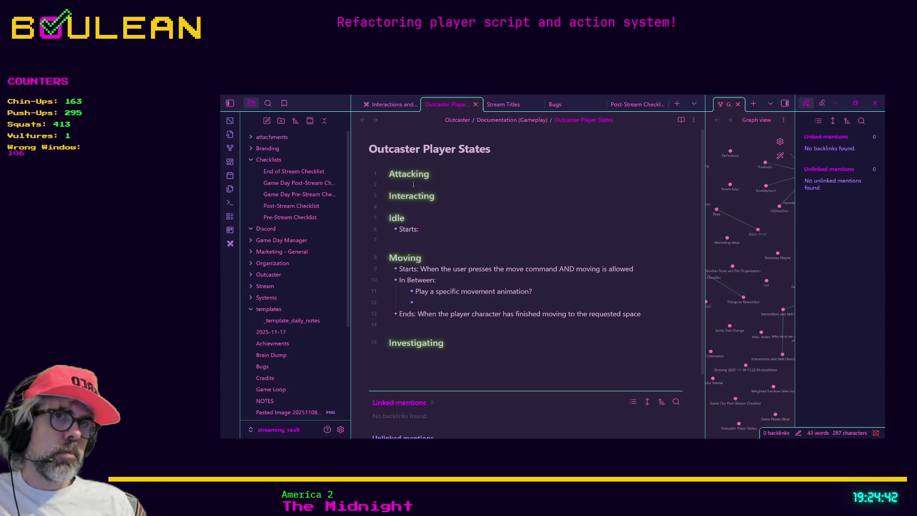
pyautogui.write('Defaul')
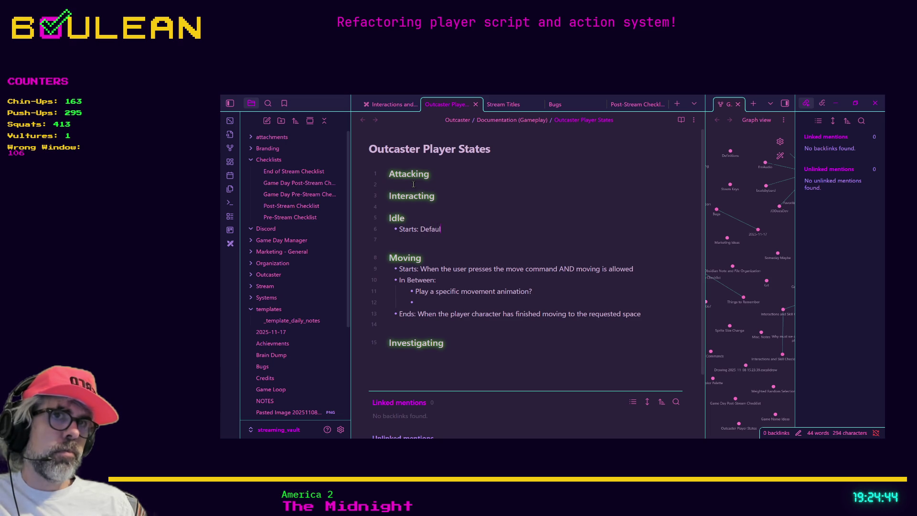
pyautogui.write('t state ')
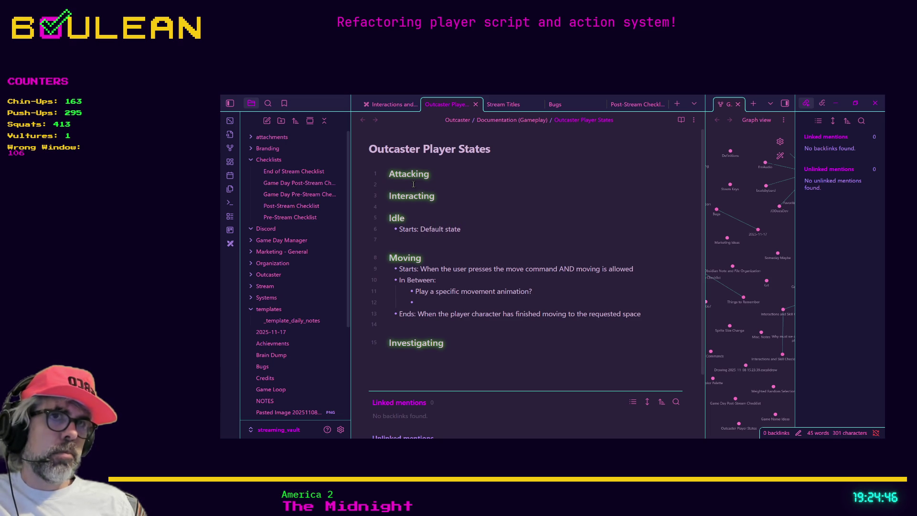
pyautogui.write('that ')
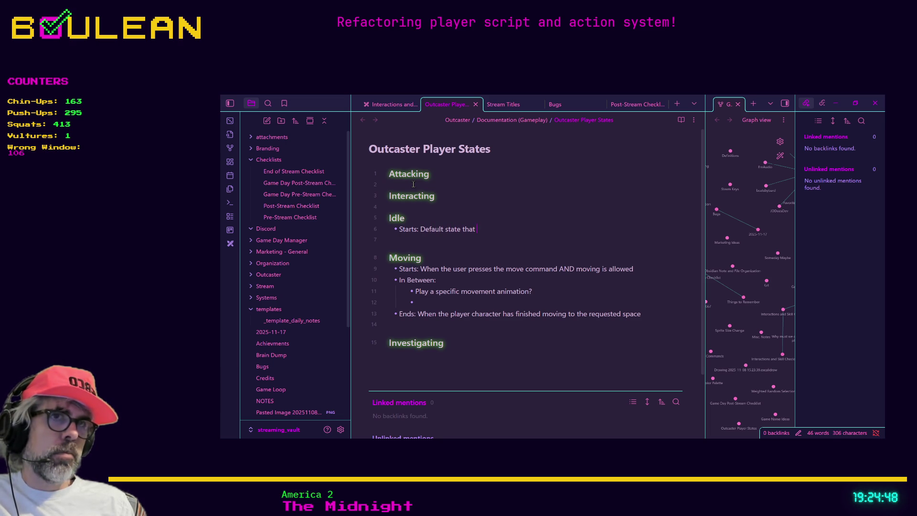
pyautogui.write('starts whenever an')
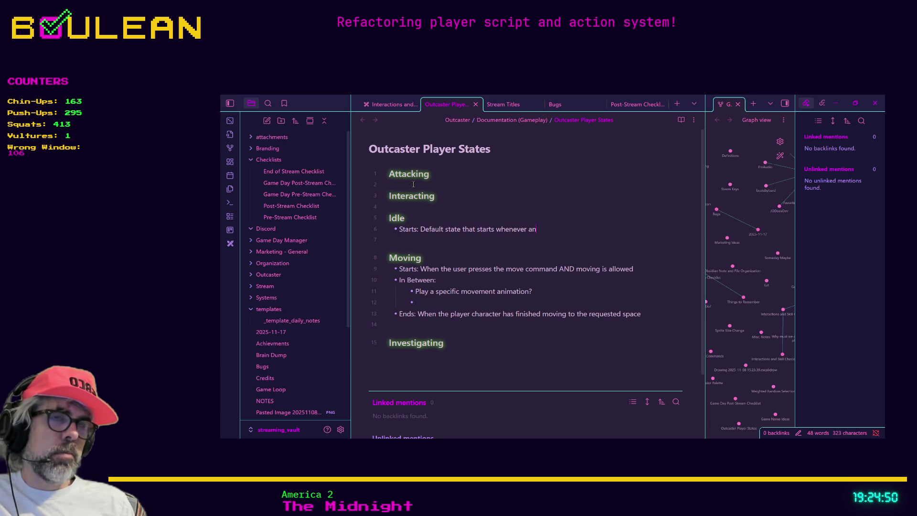
pyautogui.write('other state ends')
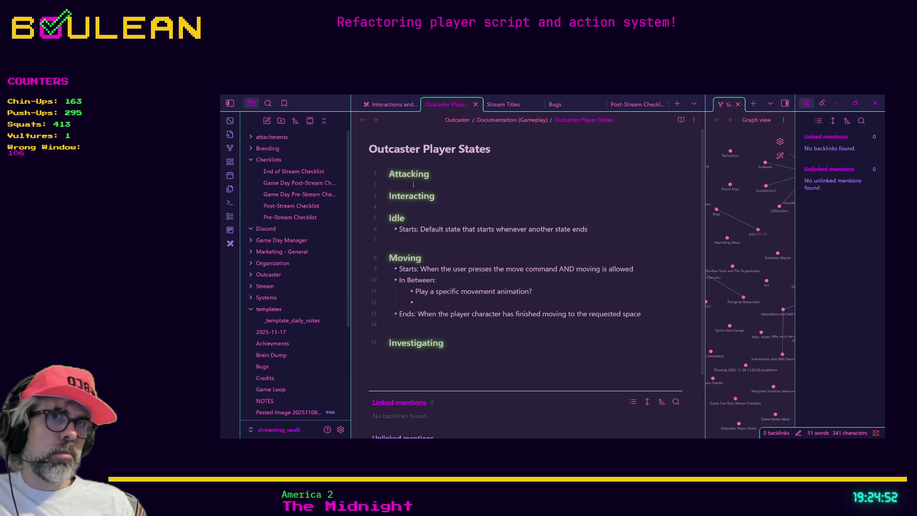
pyautogui.press('Return')
pyautogui.write('Ends: ')
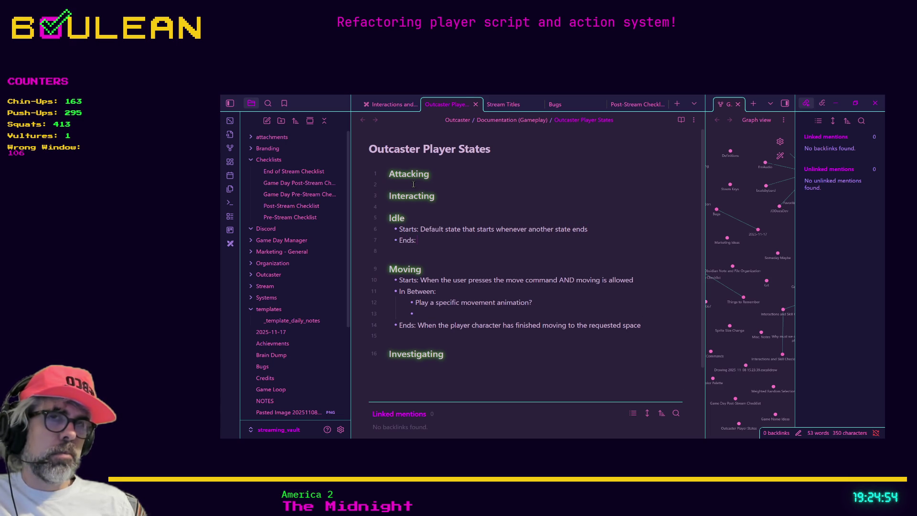
pyautogui.write('When anot')
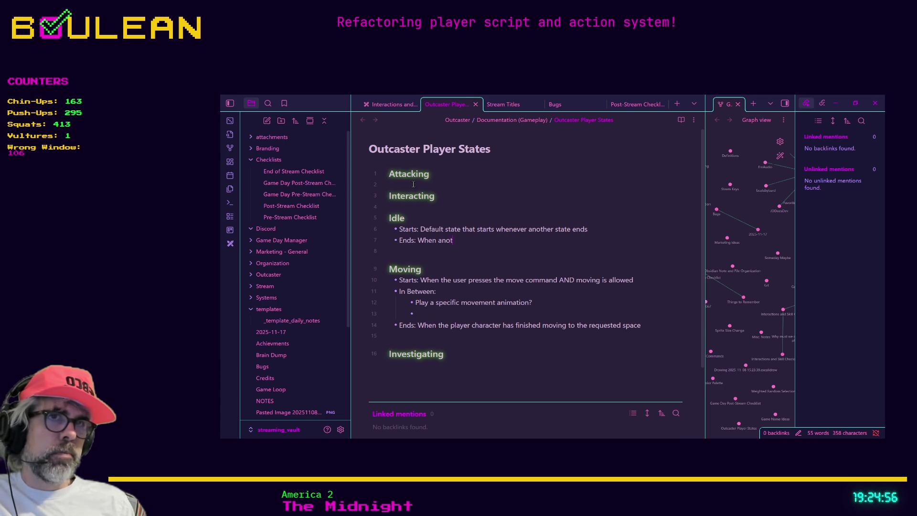
pyautogui.write('her state begins')
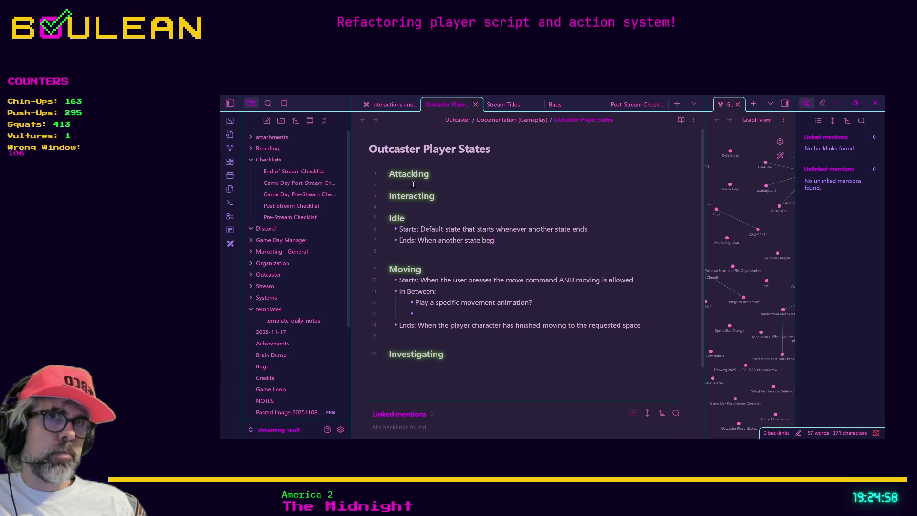
pyautogui.press('Up')
pyautogui.press('Up')
pyautogui.press('Up')
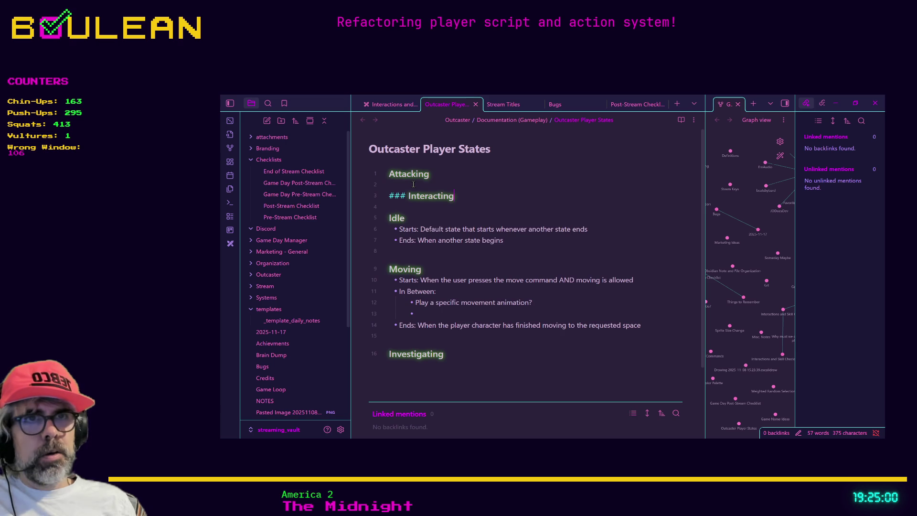
# - Add Interacting's Starts bullet: interact command pressed, interacting allowed, and skill check passed
pyautogui.press('Return')
pyautogui.write('- Starts:')
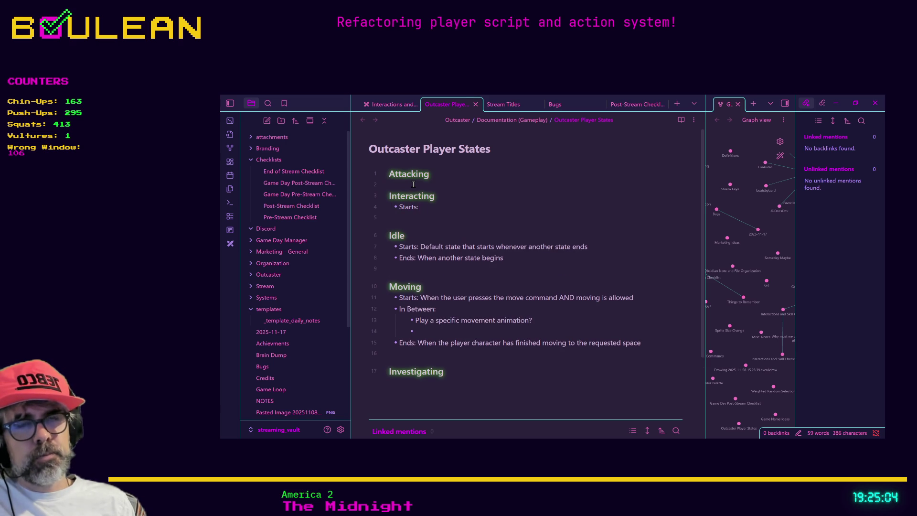
pyautogui.write('When the u')
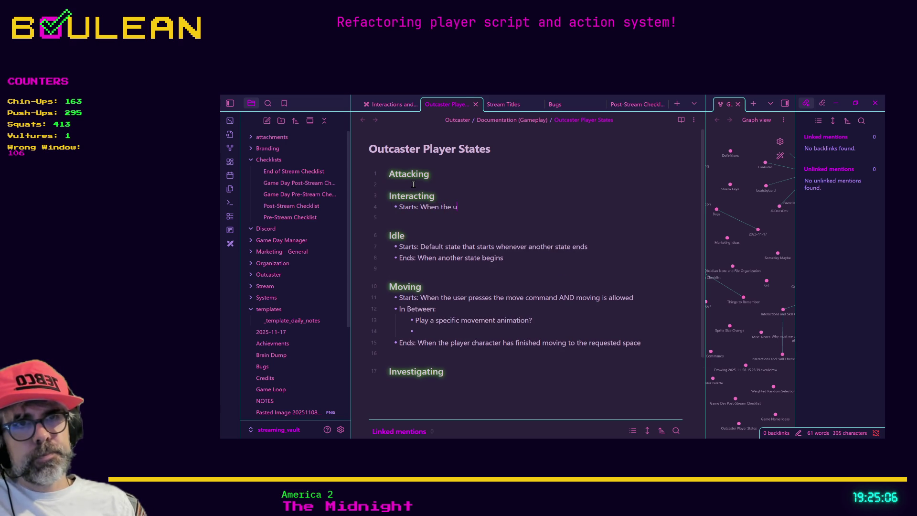
pyautogui.write('ser presses th')
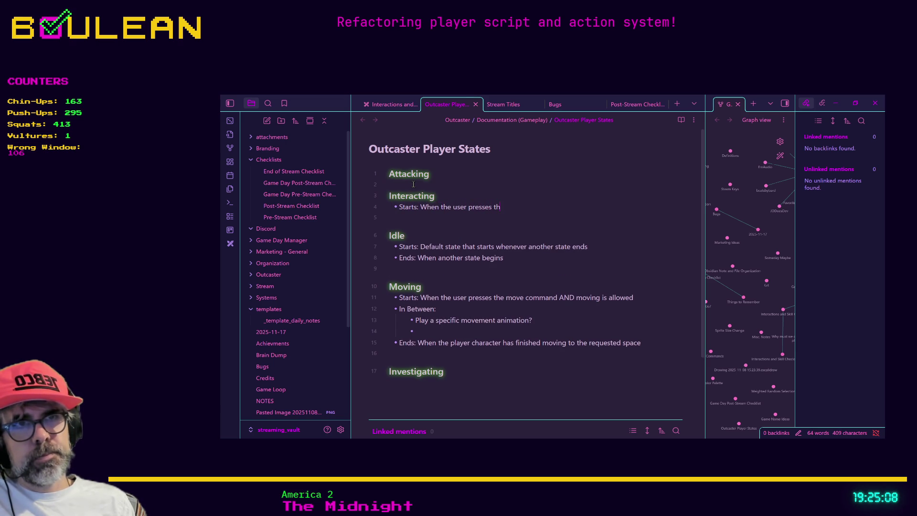
pyautogui.write('e interact')
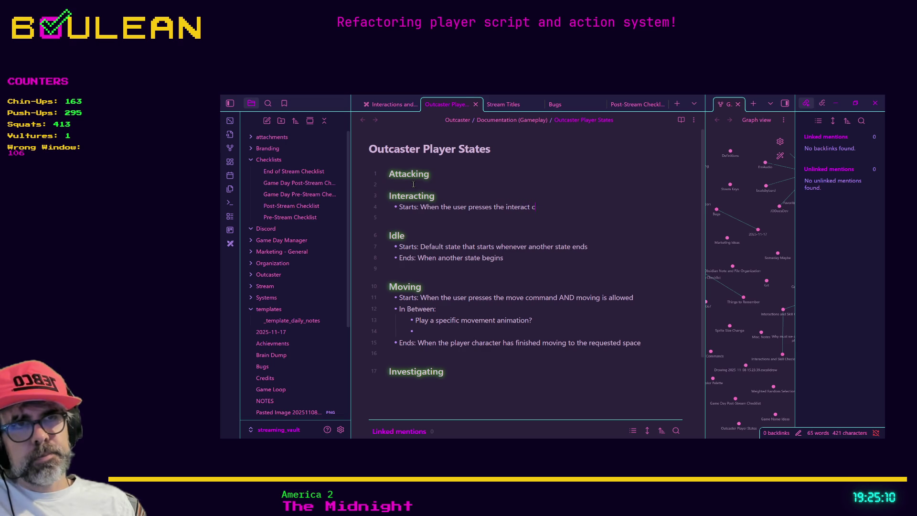
pyautogui.write('command AND th')
pyautogui.press('BackSpace')
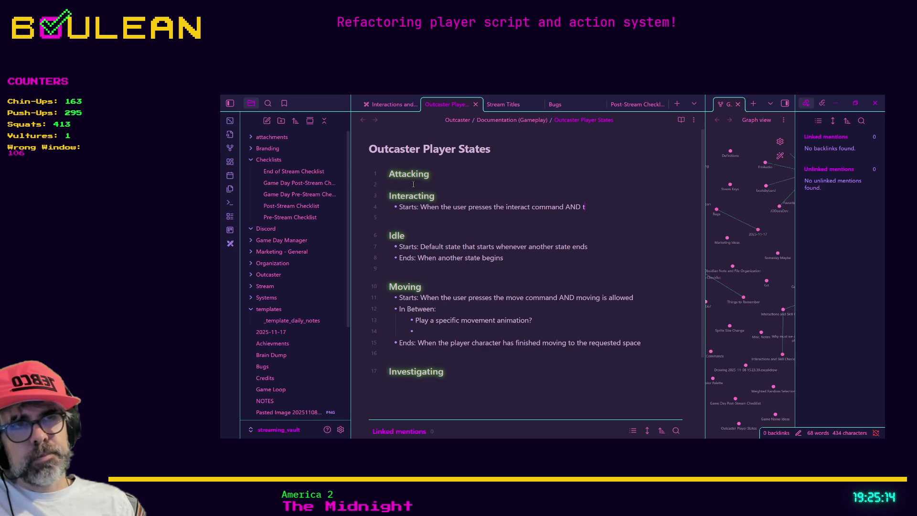
pyautogui.press('BackSpace')
pyautogui.write('interac')
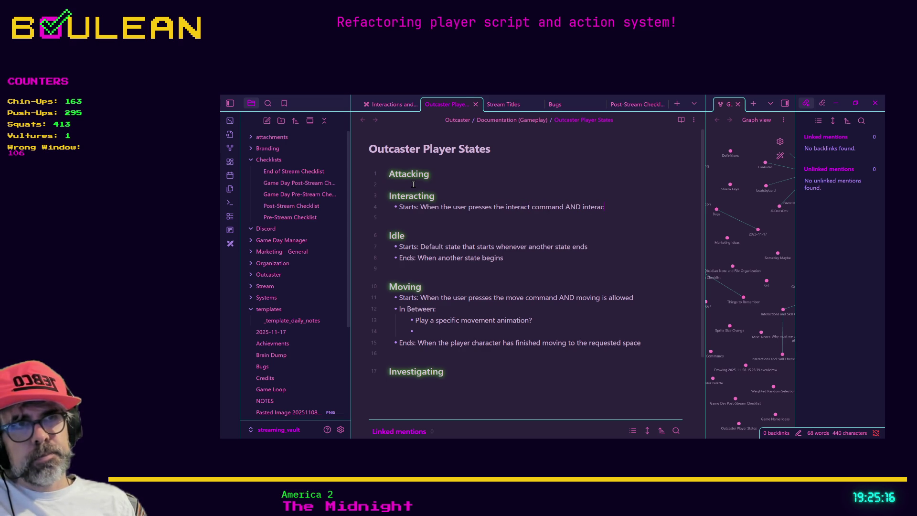
pyautogui.write('ting is allowed ')
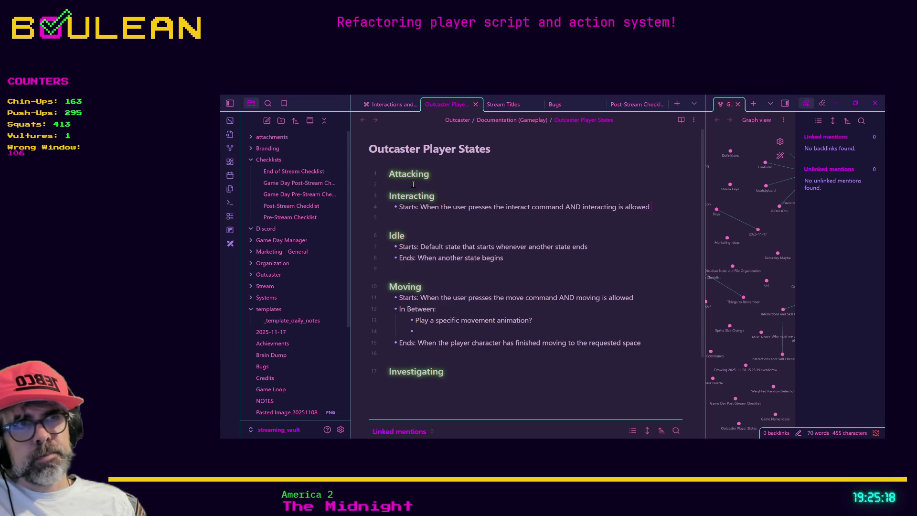
pyautogui.write('AND ')
pyautogui.write('the ')
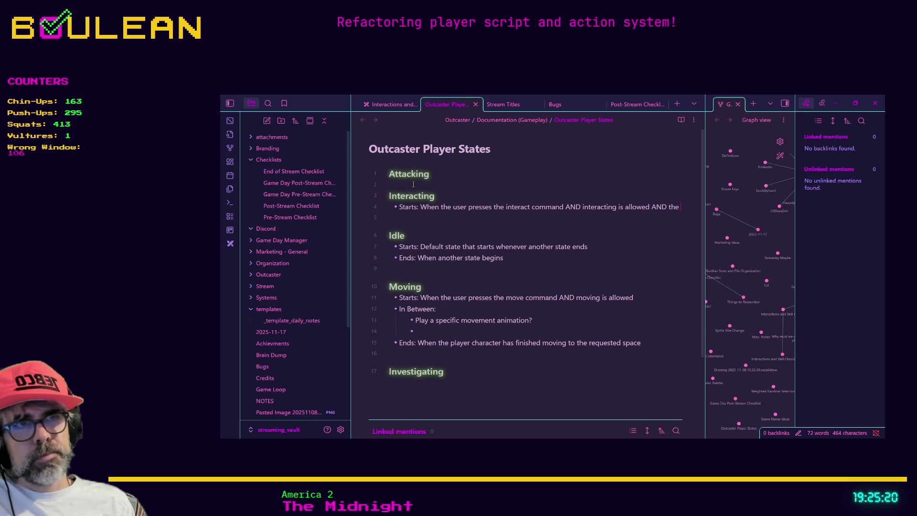
pyautogui.write('skill check passed')
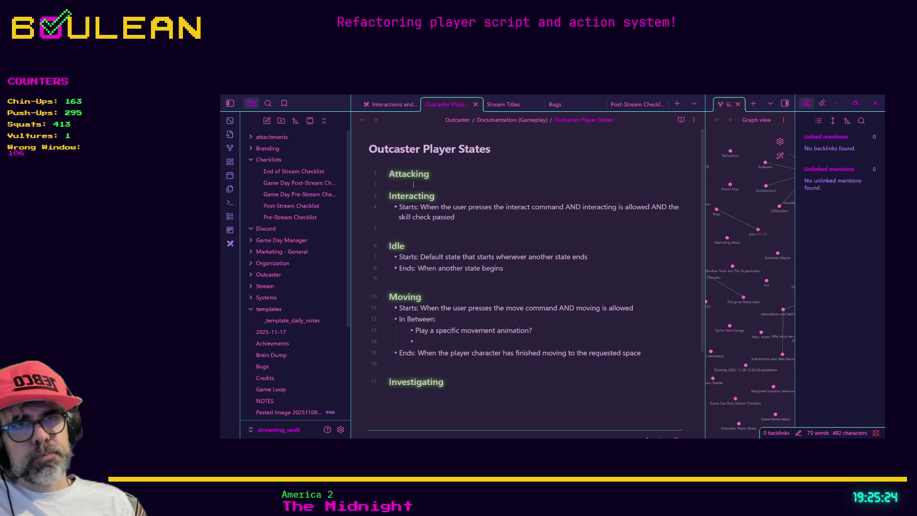
pyautogui.write('.')
# - Add 'Ends: Once interaction has finished' with 'In Between: Play a specific animation?' inserted above it
pyautogui.press('Return')
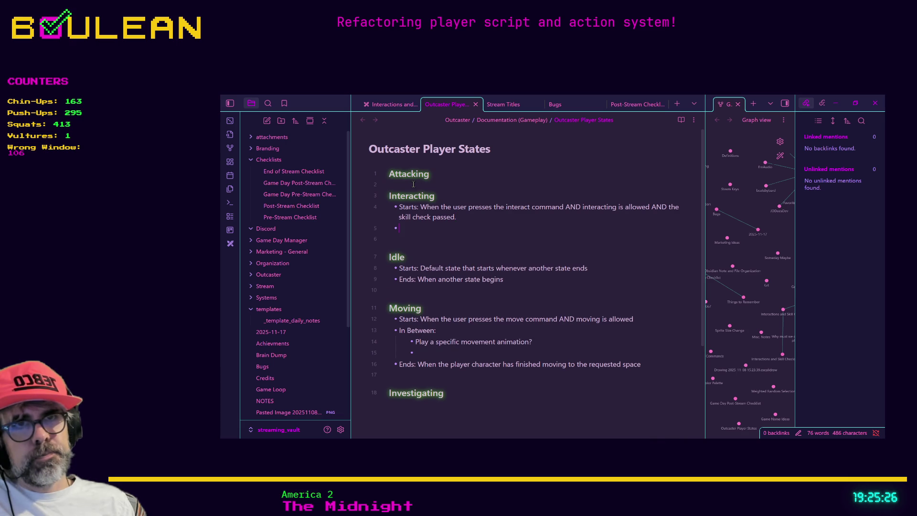
pyautogui.write('Ends: Once interaction')
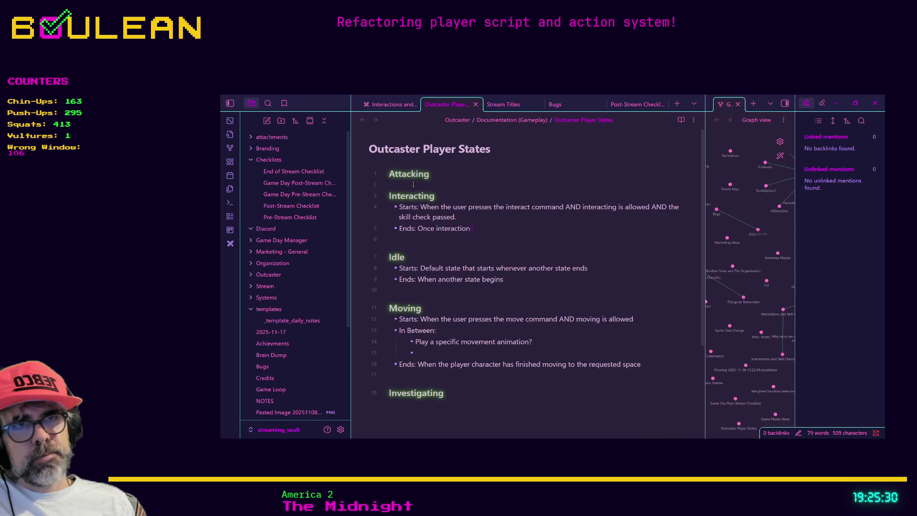
pyautogui.write(' has finished.')
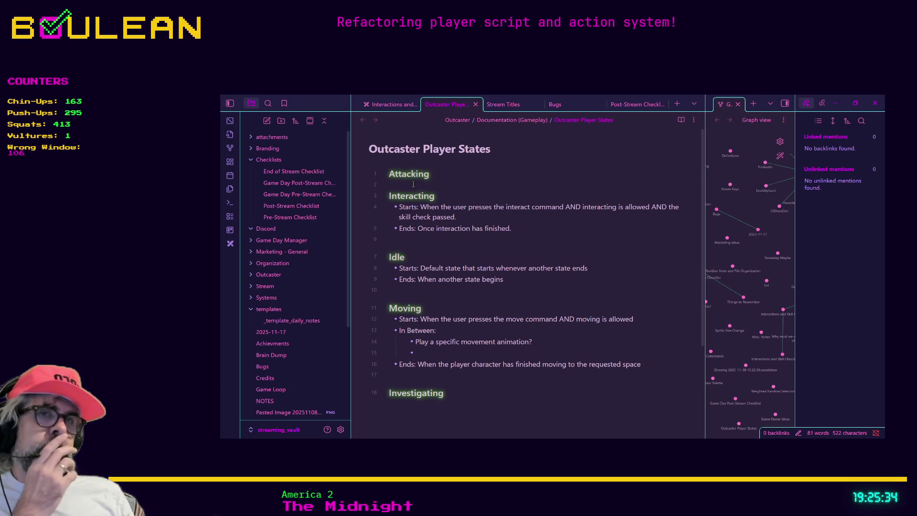
pyautogui.press('Up')
pyautogui.press('Return')
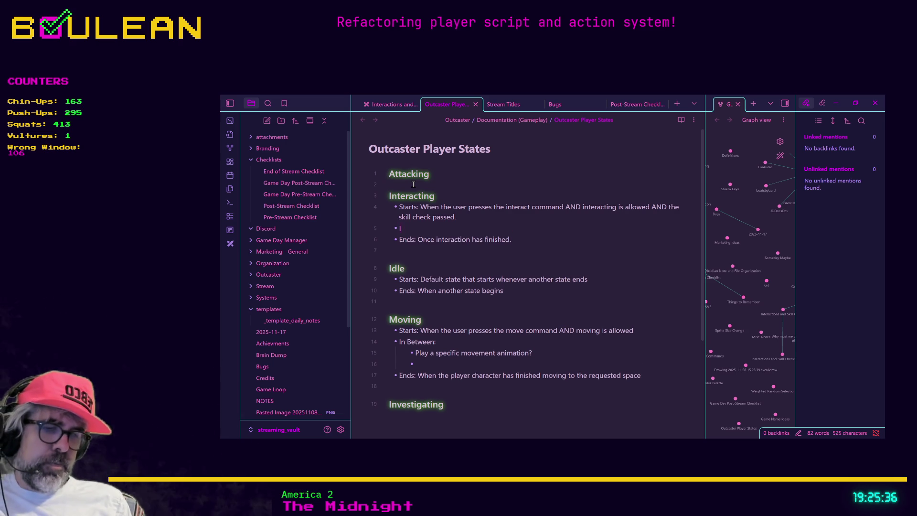
pyautogui.write('In Between: ')
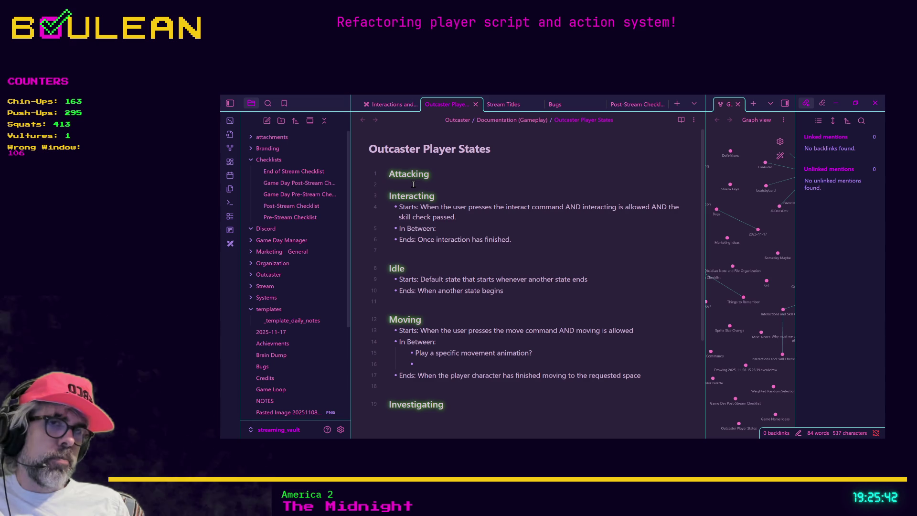
pyautogui.write('Play a specific an')
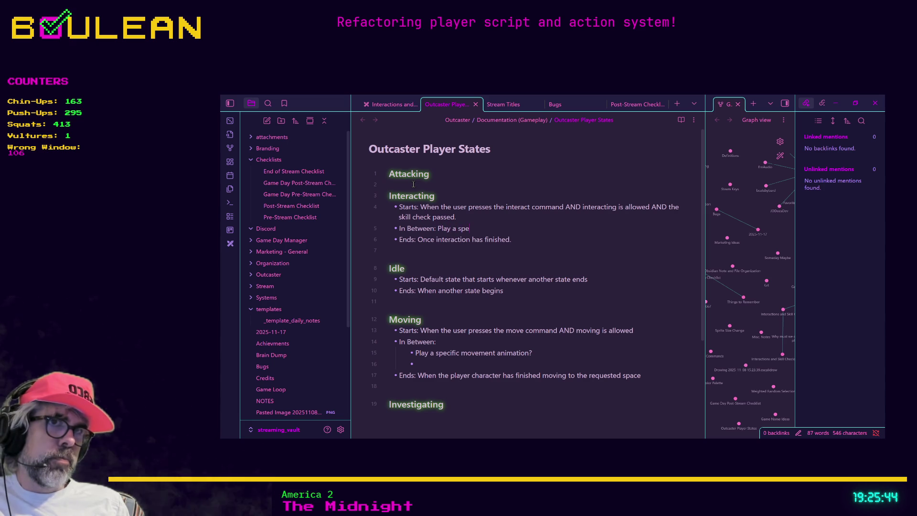
pyautogui.write('imation?')
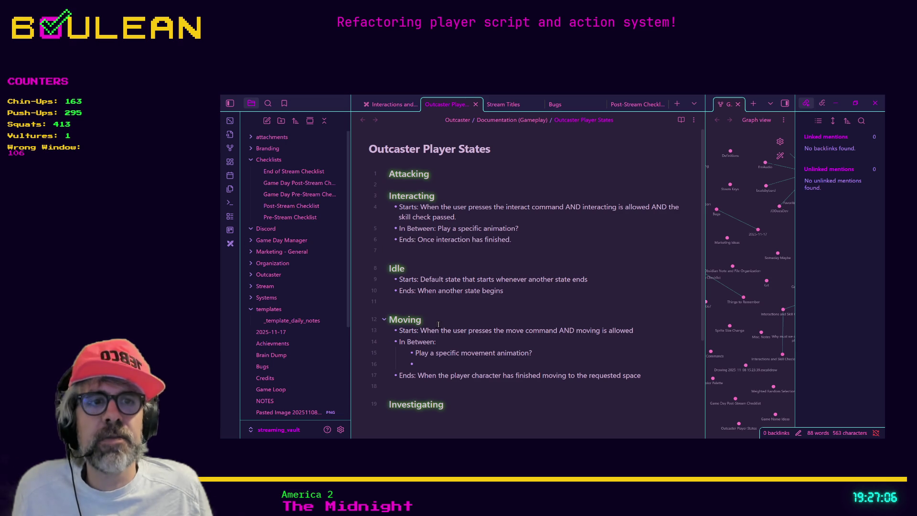
# - Copy the three Interacting bullets and paste them under the Attacking heading
pyautogui.scroll(-2, 437, 359)
pyautogui.scroll(2, 444, 239)
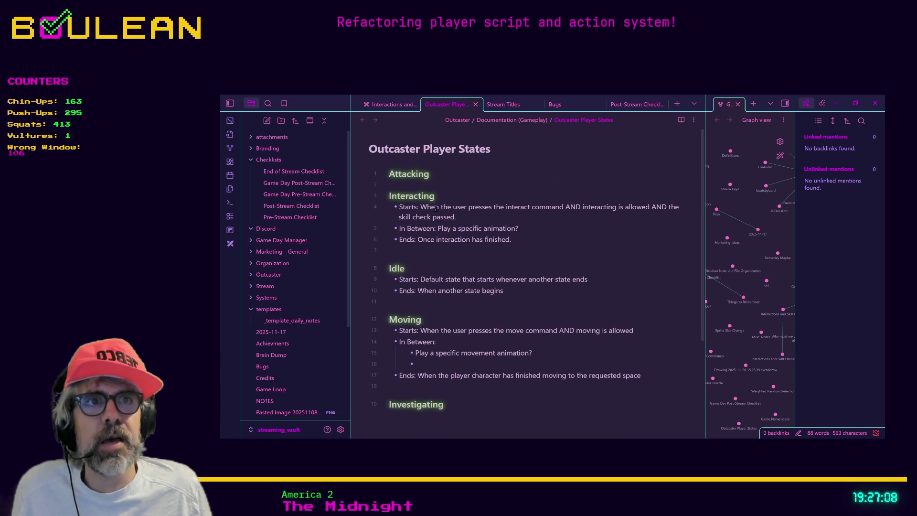
pyautogui.click(444, 182)
pyautogui.moveTo(530, 241); pyautogui.dragTo(367, 207)
pyautogui.hotkey('ctrl', 'c')
pyautogui.click(405, 186)
pyautogui.hotkey('ctrl', 'v')
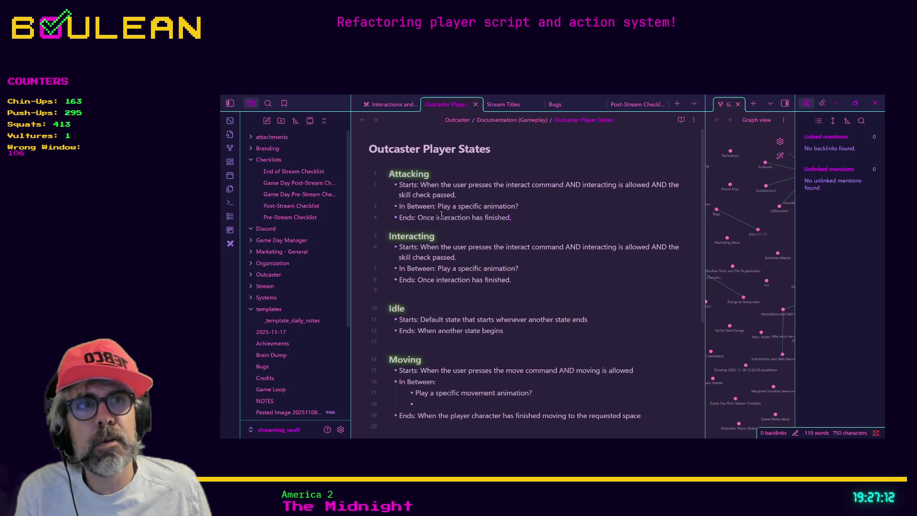
# - Change 'interact' and 'interacting' to 'attack' and 'attacking' in Attacking's Starts line, removing the stray space
pyautogui.doubleClick(519, 185)
pyautogui.write('attac k')
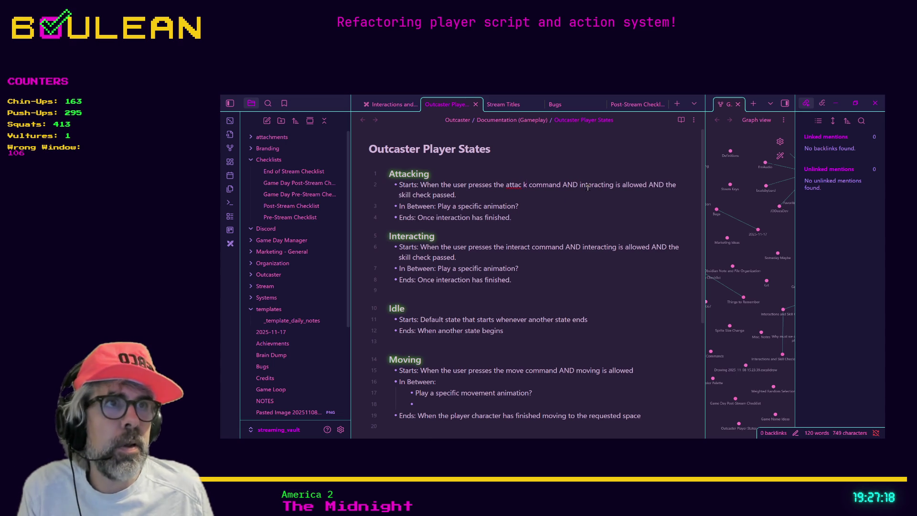
pyautogui.doubleClick(588, 187)
pyautogui.write('attacking')
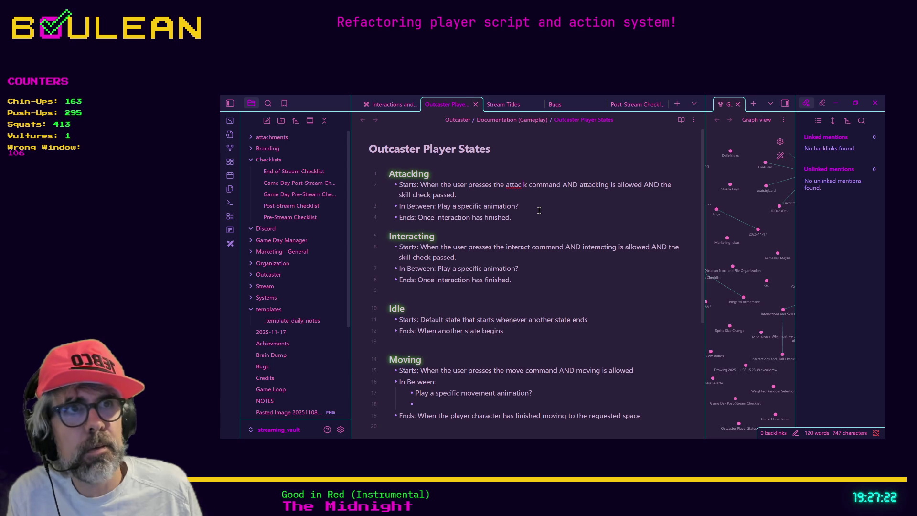
pyautogui.press('BackSpace')
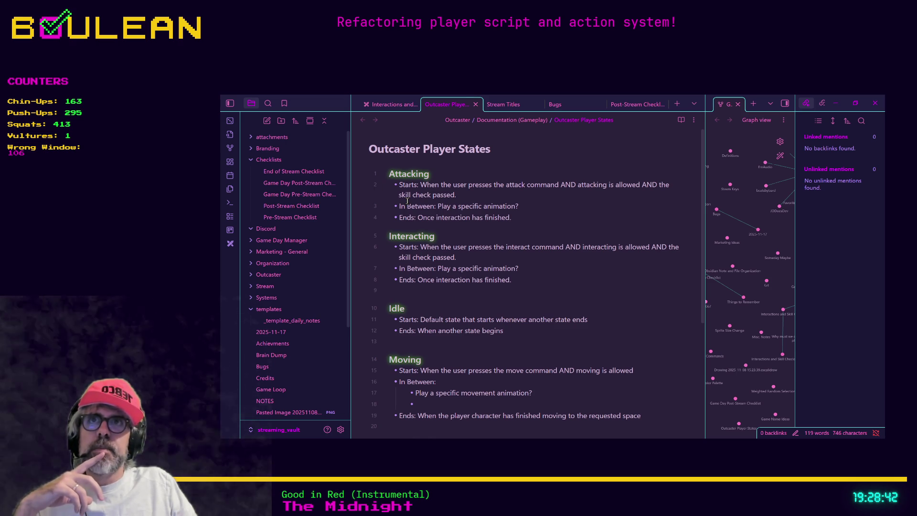
pyautogui.click(455, 240)
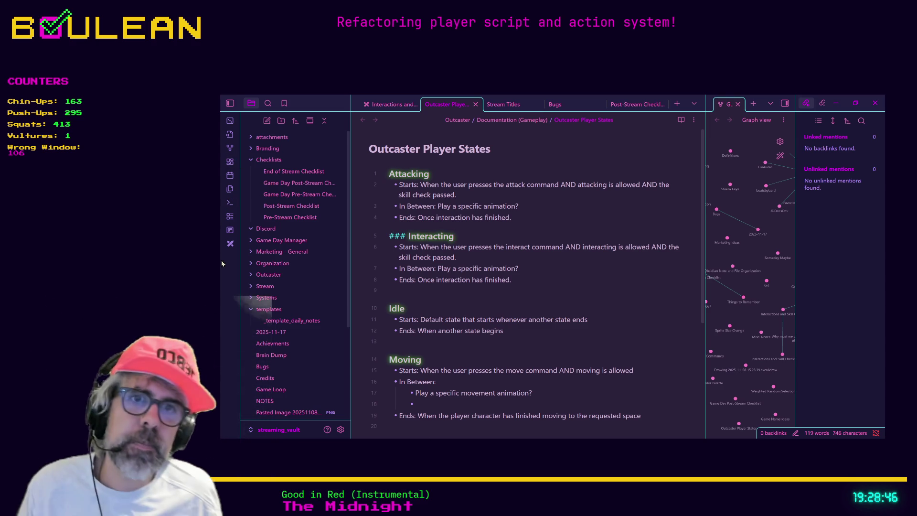
pyautogui.click(340, 431)
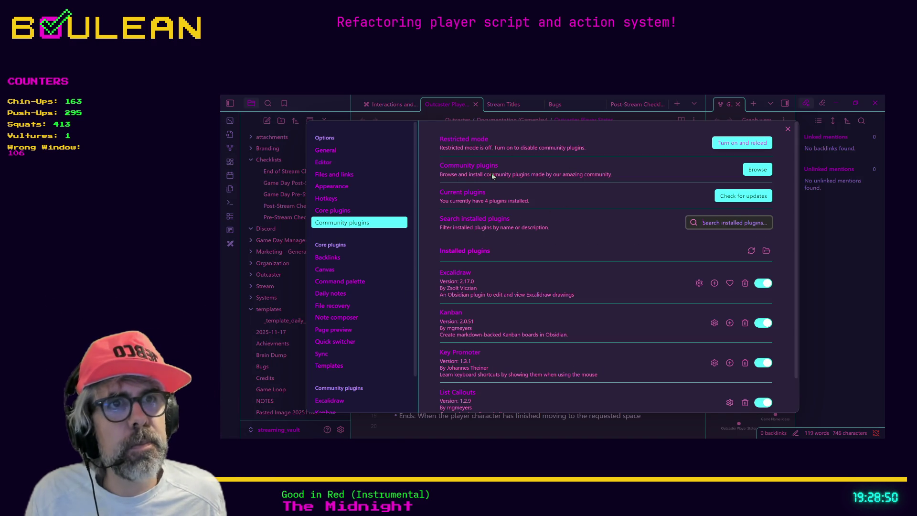
pyautogui.click(347, 186)
pyautogui.click(752, 200)
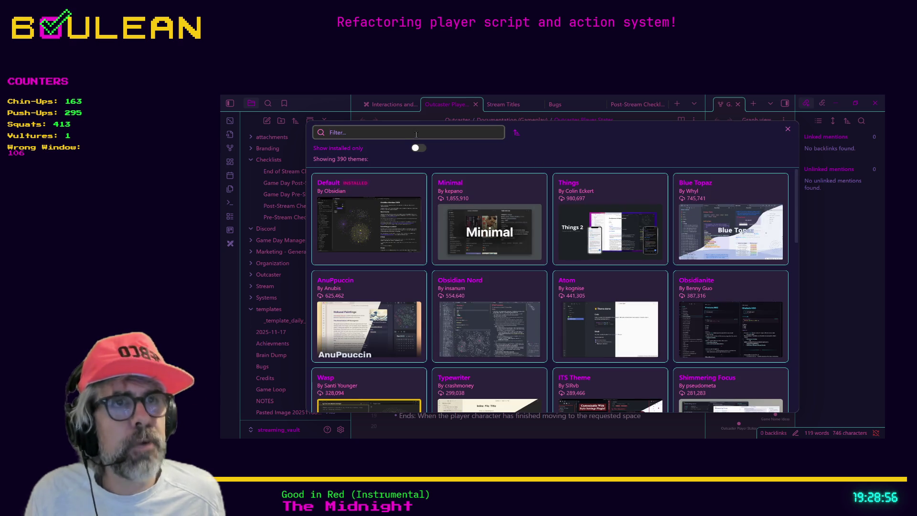
pyautogui.write('1984')
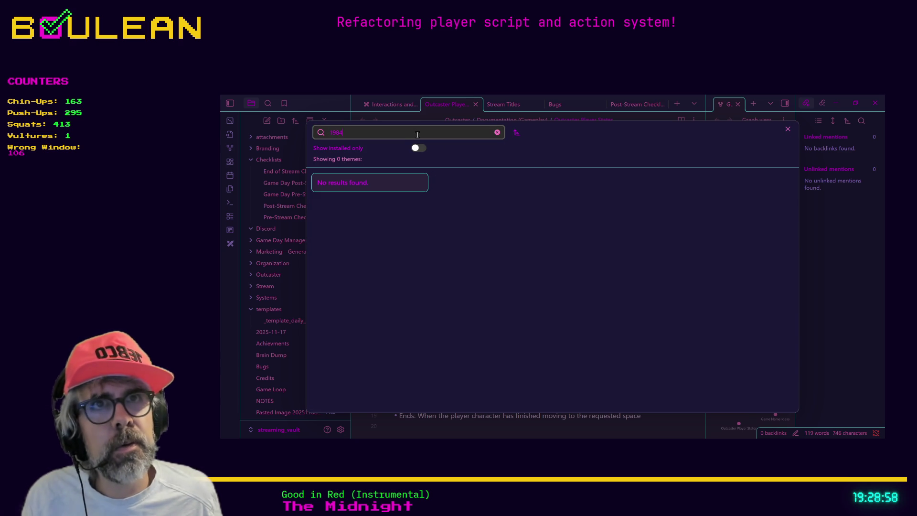
pyautogui.doubleClick(417, 134)
pyautogui.write('84')
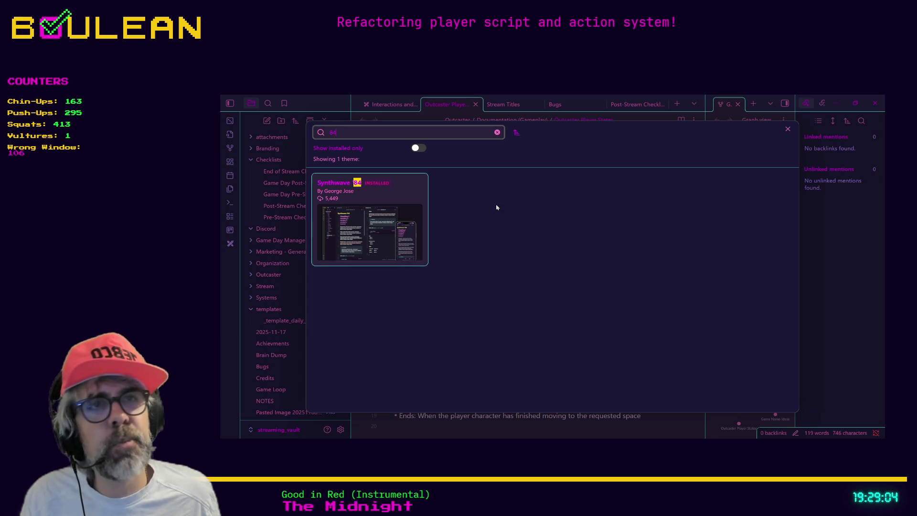
pyautogui.click(788, 129)
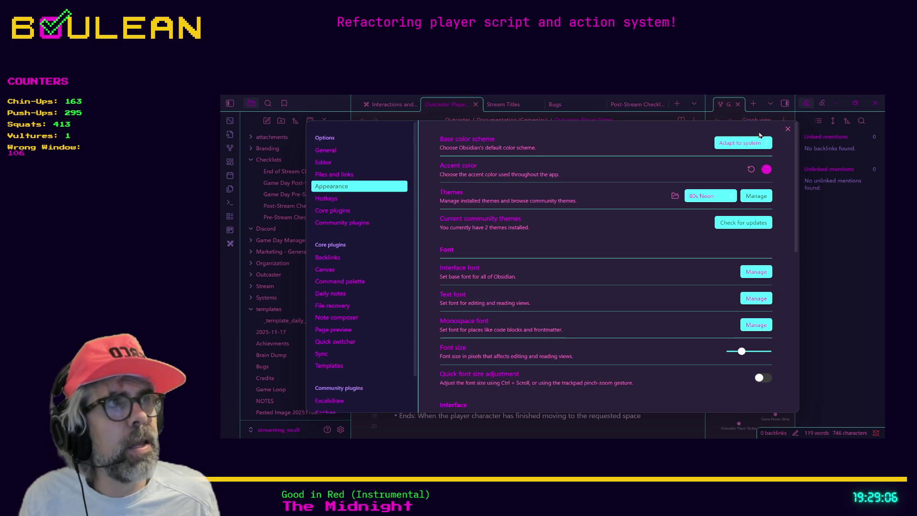
pyautogui.click(788, 130)
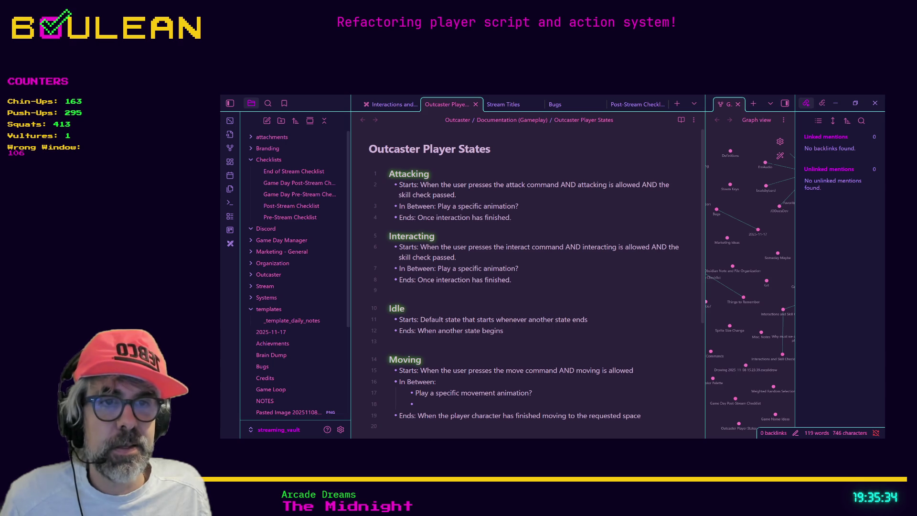
# - Delete the empty nested bullet under Moving's In Between and the leftover blank line 18
pyautogui.click(463, 422)
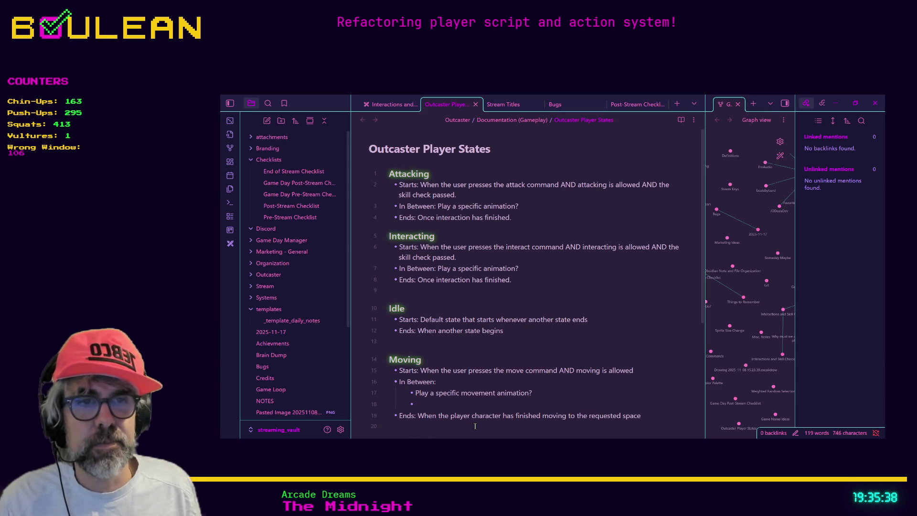
pyautogui.press('BackSpace')
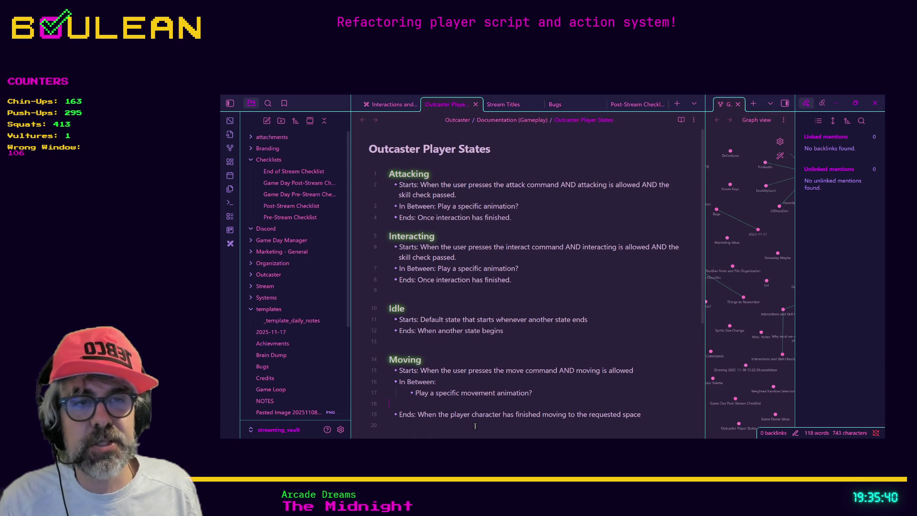
pyautogui.press('BackSpace')
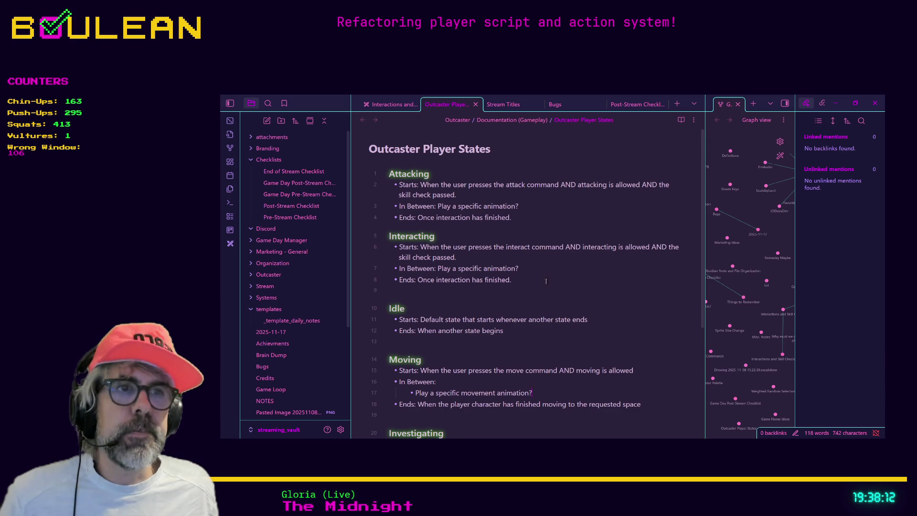
# - Review the Idle heading and the Interacting In Between and Ends lines in the note
pyautogui.click(496, 306)
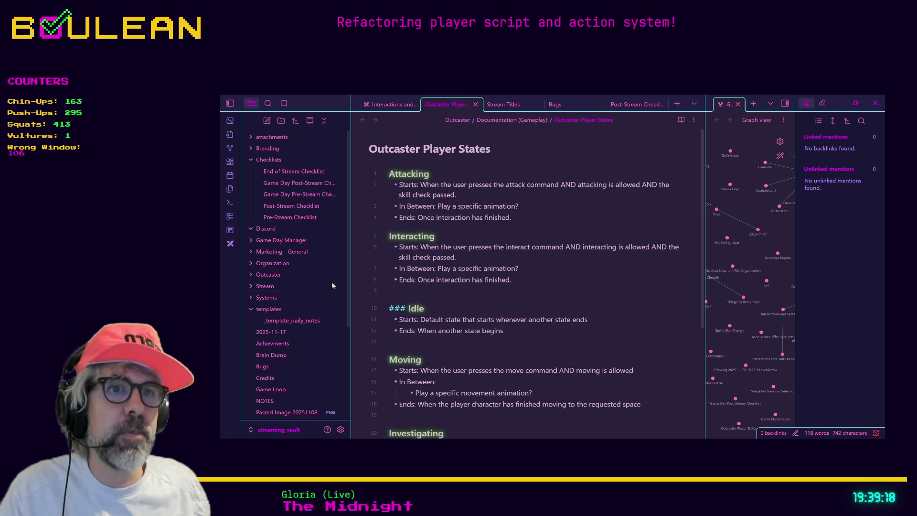
pyautogui.click(444, 333)
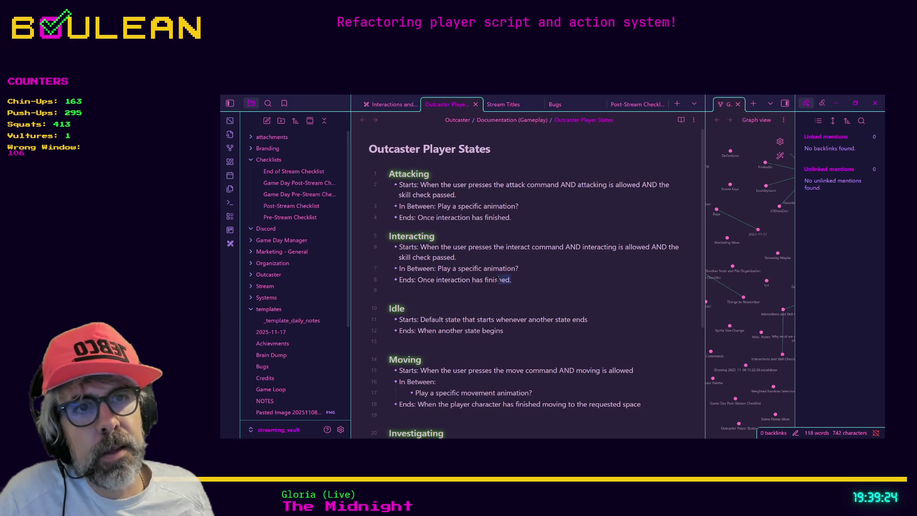
pyautogui.moveTo(512, 280)
pyautogui.mouseDown()
pyautogui.moveTo(393, 264)
pyautogui.moveTo(393, 247)
pyautogui.mouseUp()
pyautogui.click(550, 273)
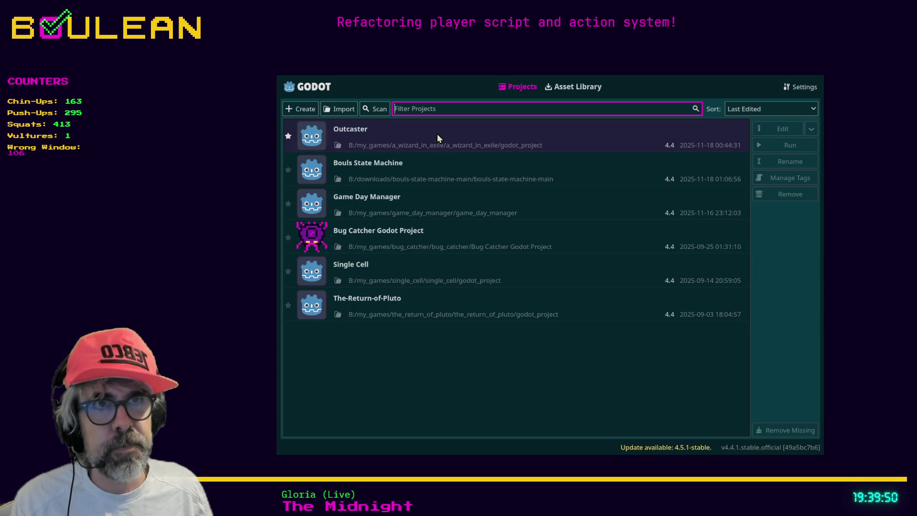
# - Open the Outcaster project in the editor and run the game with F5
pyautogui.click(437, 133)
pyautogui.click(767, 130)
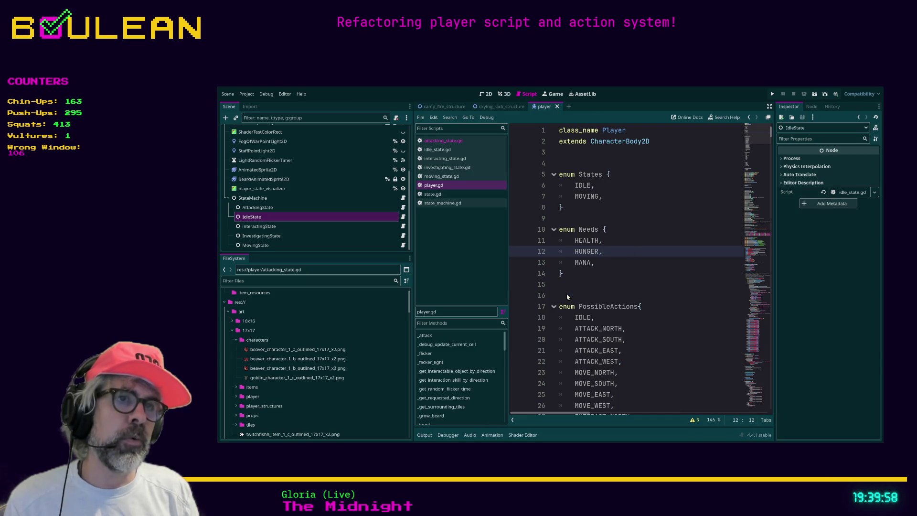
pyautogui.click(582, 289)
pyautogui.press('F5')
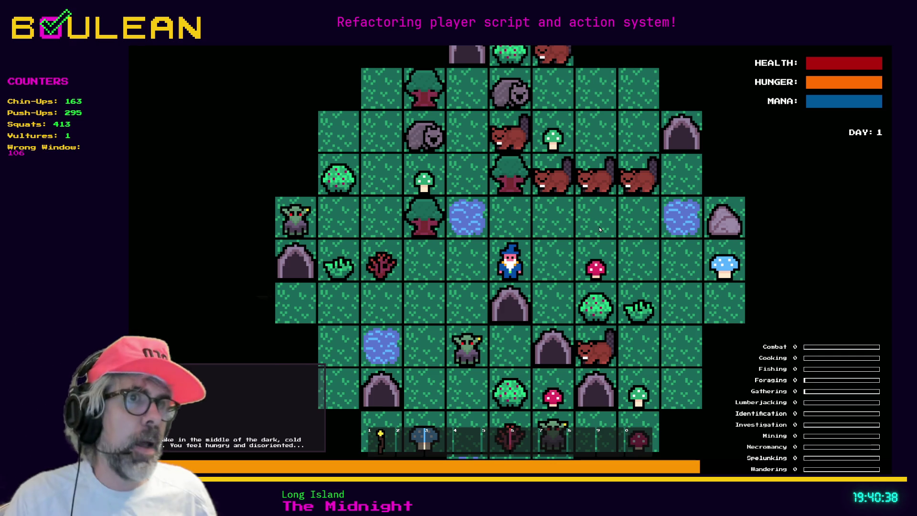
# - Stop the running game and go back to the player.gd script
pyautogui.press('Escape')
pyautogui.click(452, 176)
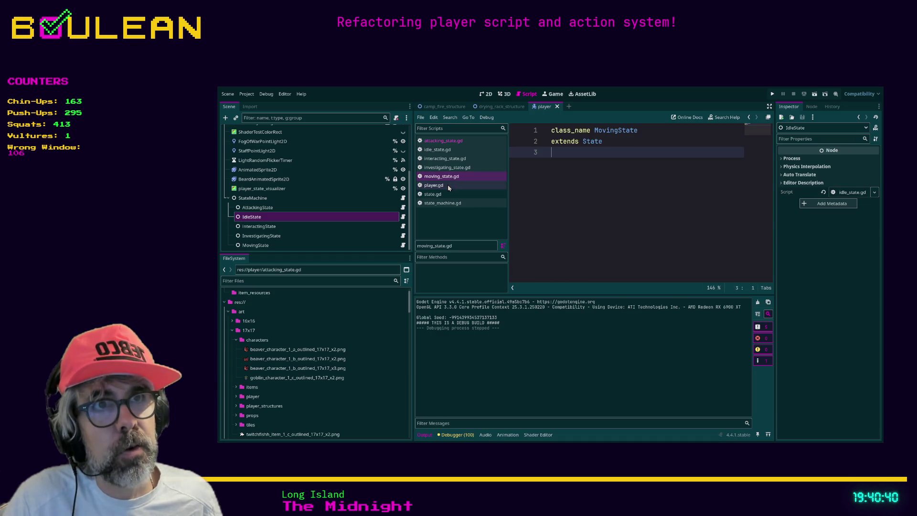
pyautogui.click(451, 185)
pyautogui.click(647, 219)
# - Maximize the script editor and drag the output splitter down to enlarge the code area
pyautogui.hotkey('ctrl', 'shift', 'F11')
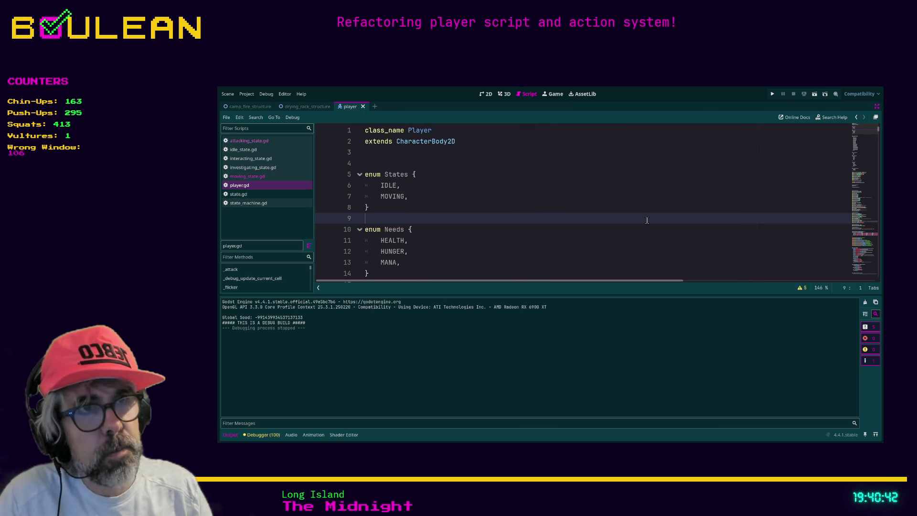
pyautogui.scroll(-10, 606, 199)
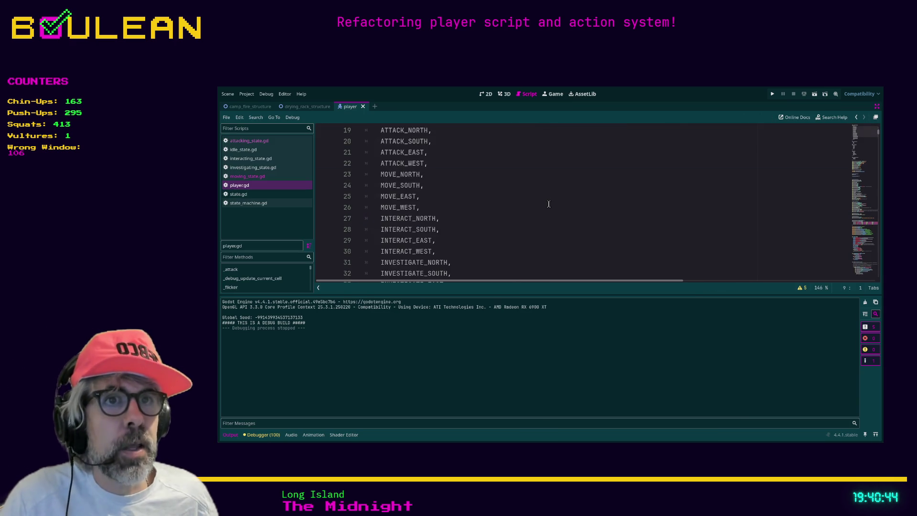
pyautogui.scroll(-4, 545, 204)
pyautogui.click(532, 240)
pyautogui.scroll(1, 525, 258)
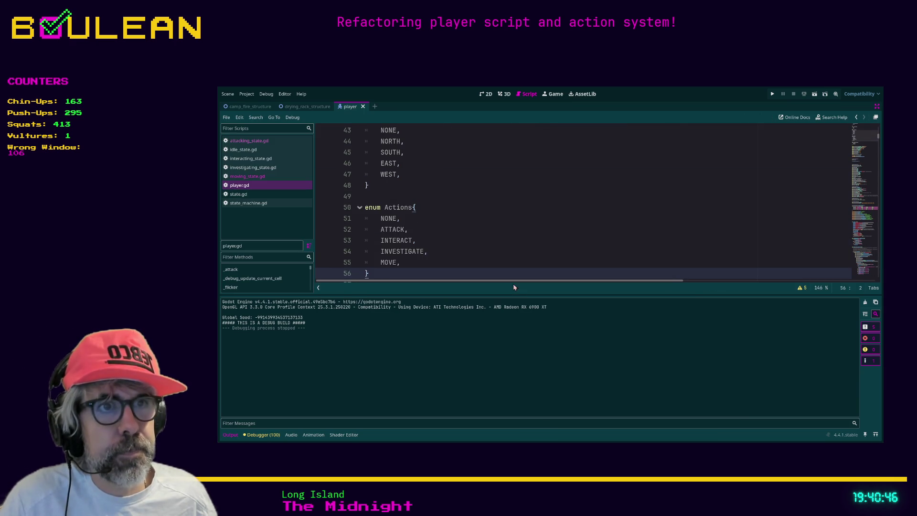
pyautogui.moveTo(501, 295); pyautogui.dragTo(502, 358)
# - Scroll player.gd down to its _input keyboard-handling code
pyautogui.scroll(-5, 480, 265)
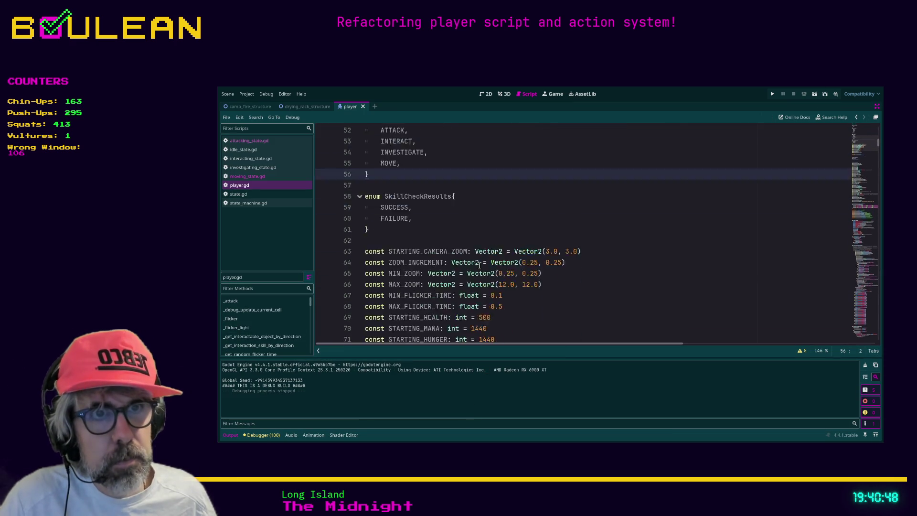
pyautogui.scroll(-15, 480, 264)
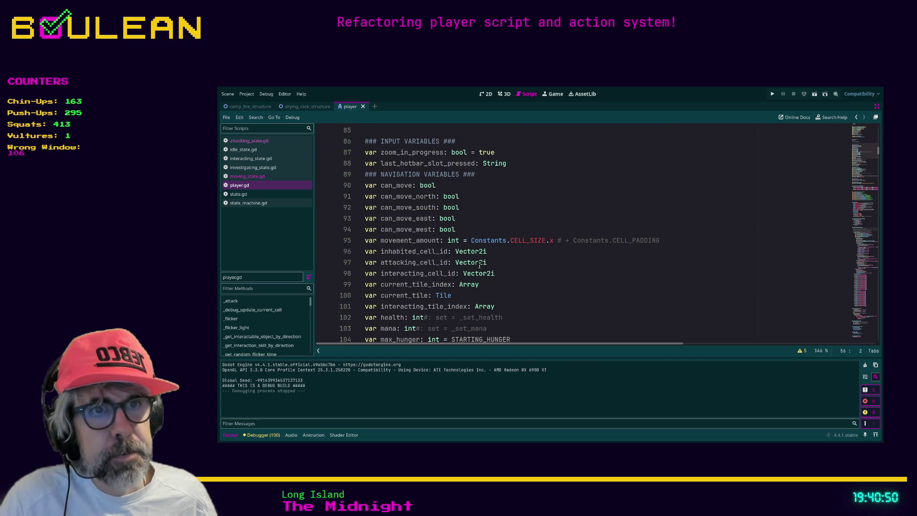
pyautogui.scroll(-16, 480, 265)
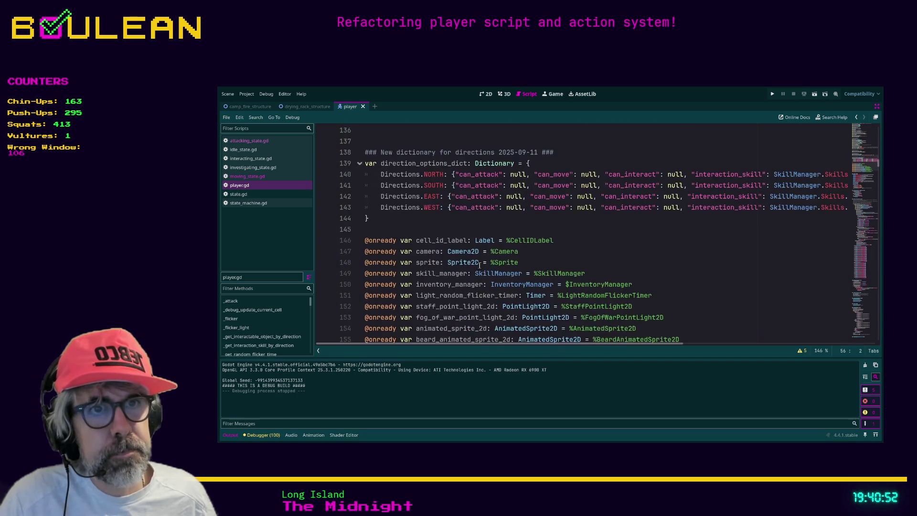
pyautogui.scroll(-10, 480, 264)
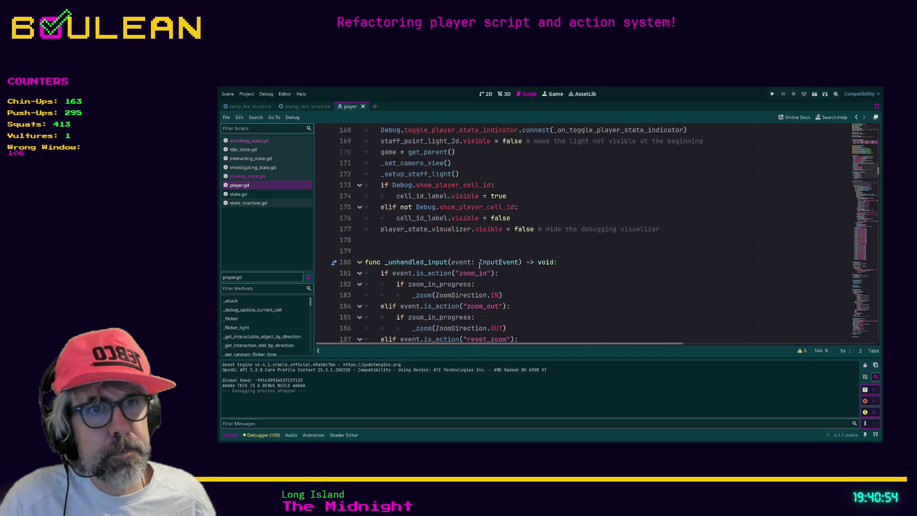
pyautogui.scroll(1, 480, 265)
pyautogui.scroll(-3, 377, 259)
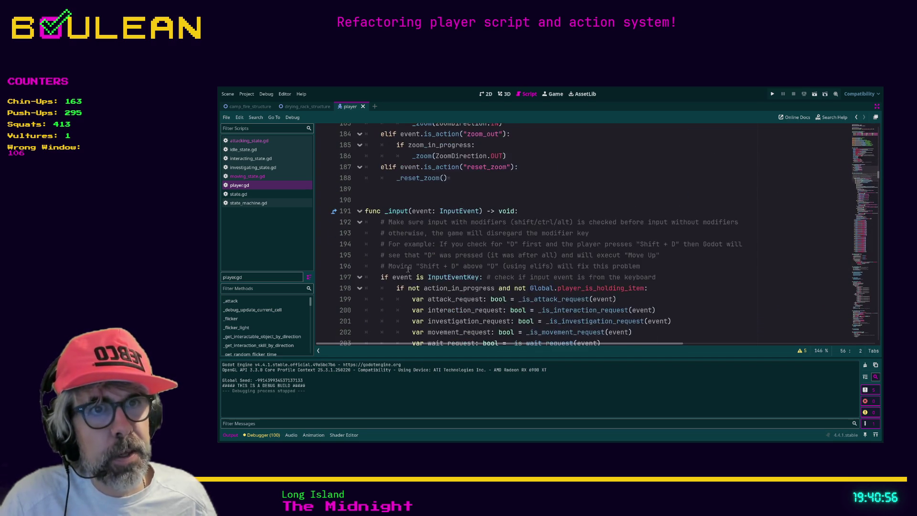
pyautogui.scroll(-2, 377, 260)
pyautogui.scroll(-1, 377, 259)
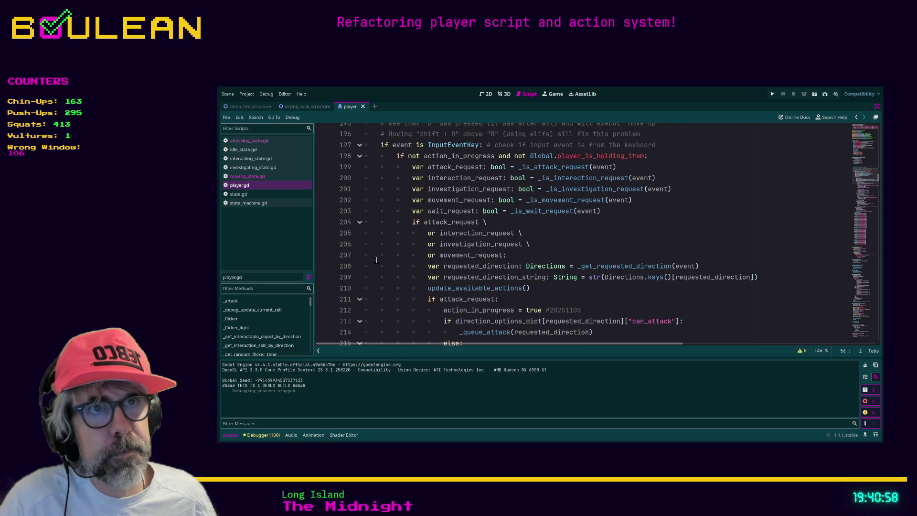
pyautogui.scroll(1, 382, 182)
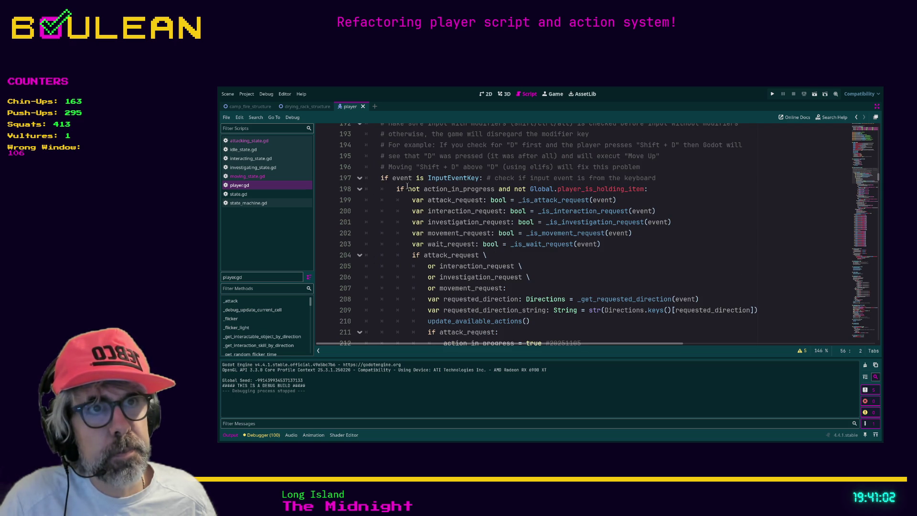
pyautogui.moveTo(424, 189)
pyautogui.mouseDown()
pyautogui.moveTo(496, 191)
pyautogui.moveTo(424, 190)
pyautogui.mouseUp()
pyautogui.click(496, 190)
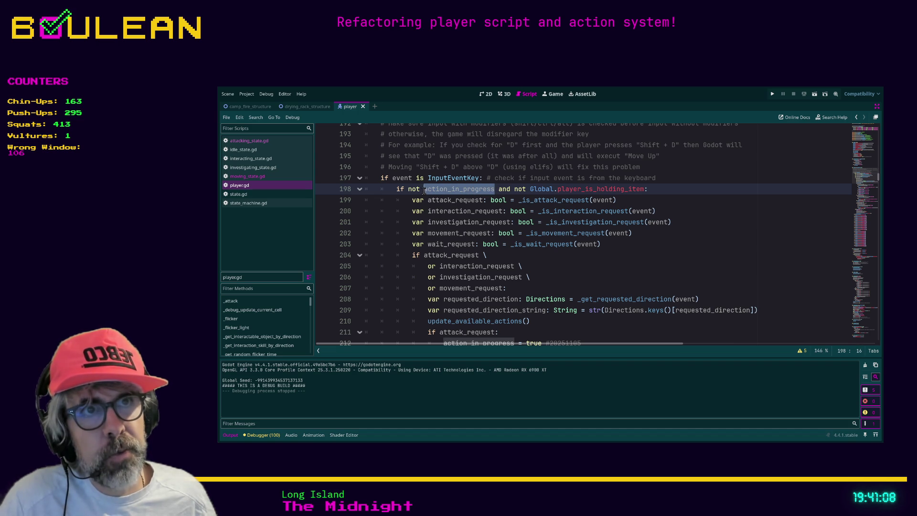
pyautogui.click(496, 191)
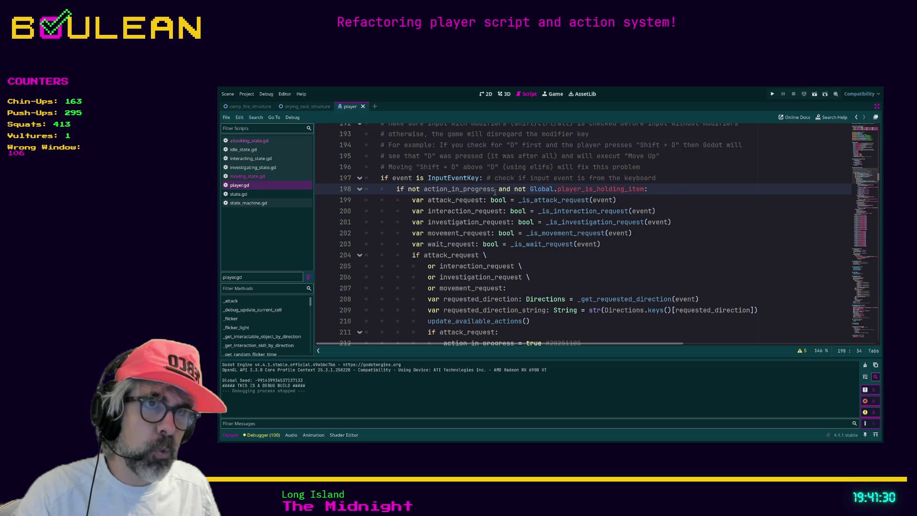
pyautogui.moveTo(495, 191); pyautogui.dragTo(425, 190)
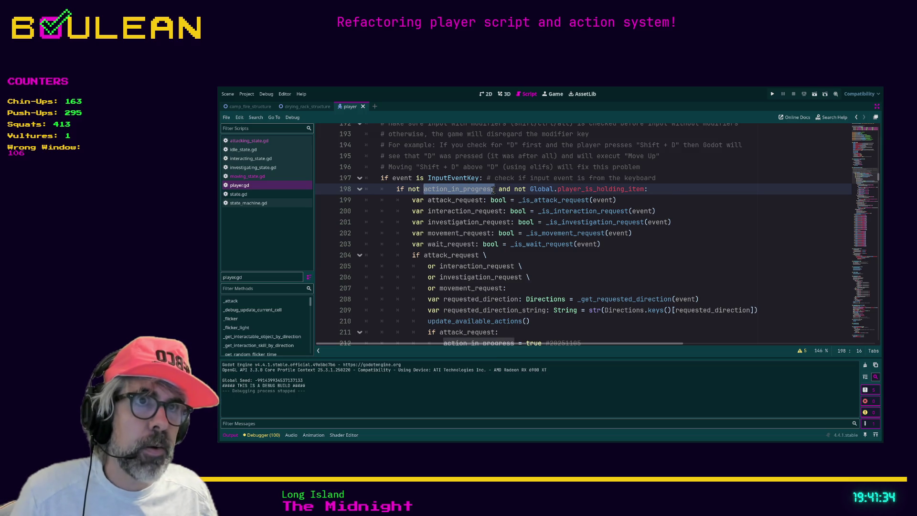
pyautogui.moveTo(495, 190); pyautogui.dragTo(424, 190)
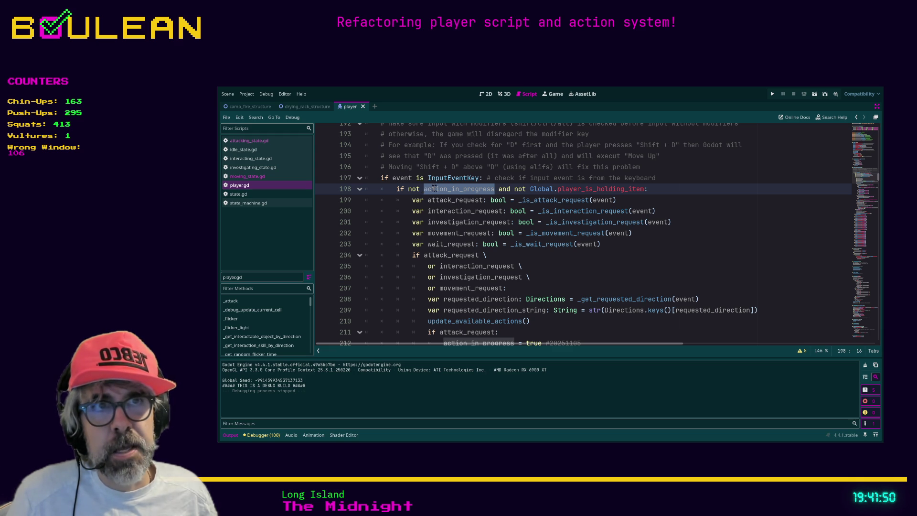
pyautogui.click(450, 190)
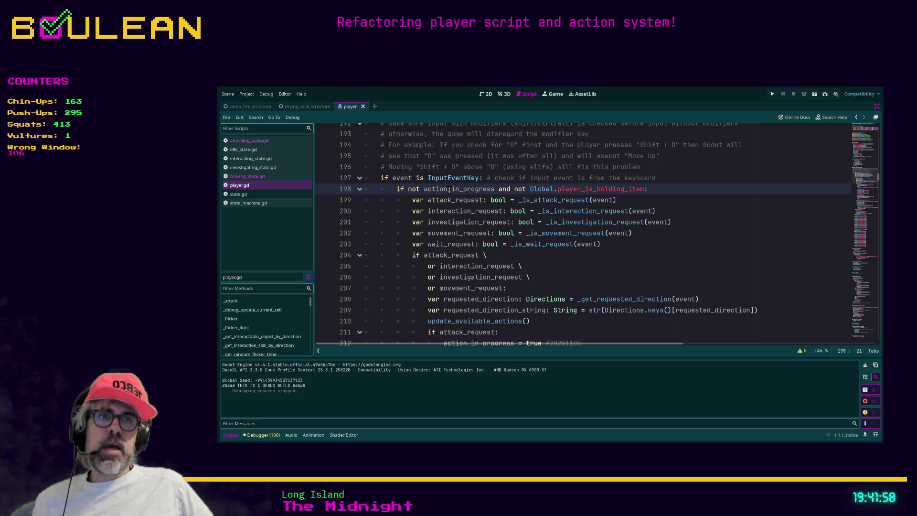
pyautogui.click(593, 276)
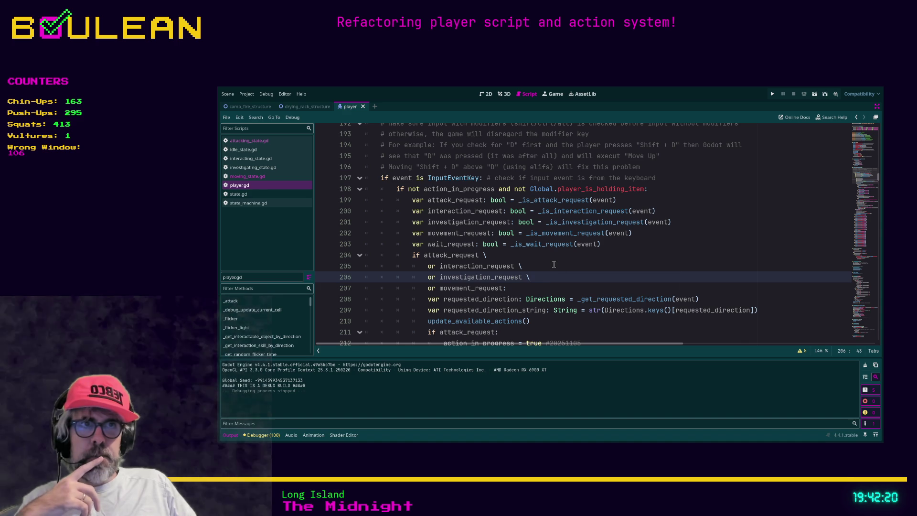
pyautogui.click(516, 253)
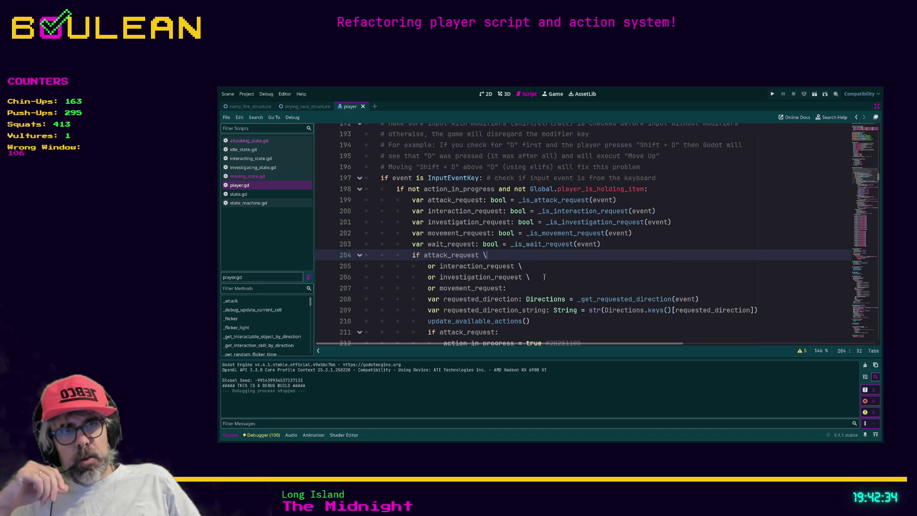
pyautogui.scroll(-1, 544, 277)
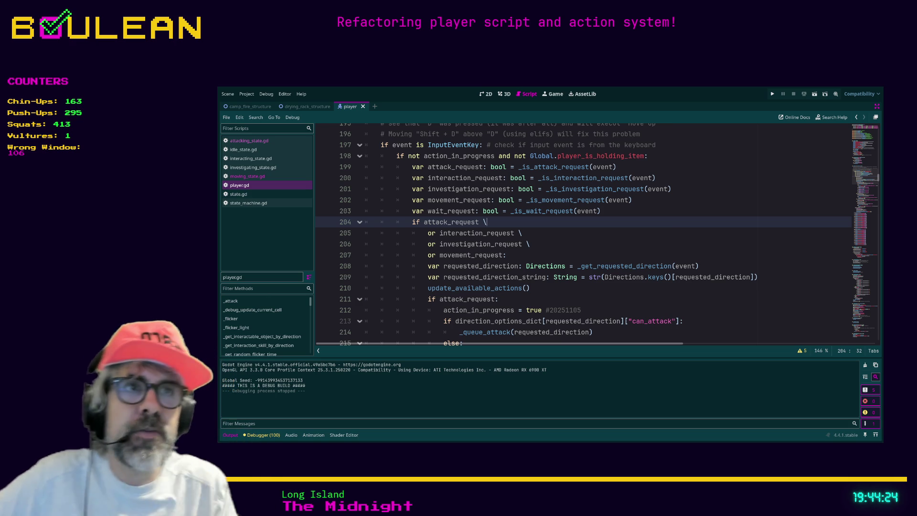
# - On line 77 of player.gd, write '# STATE 1: ACTING' with '# STATE 2: IDLE' below it
pyautogui.scroll(12, 459, 204)
pyautogui.scroll(12, 459, 203)
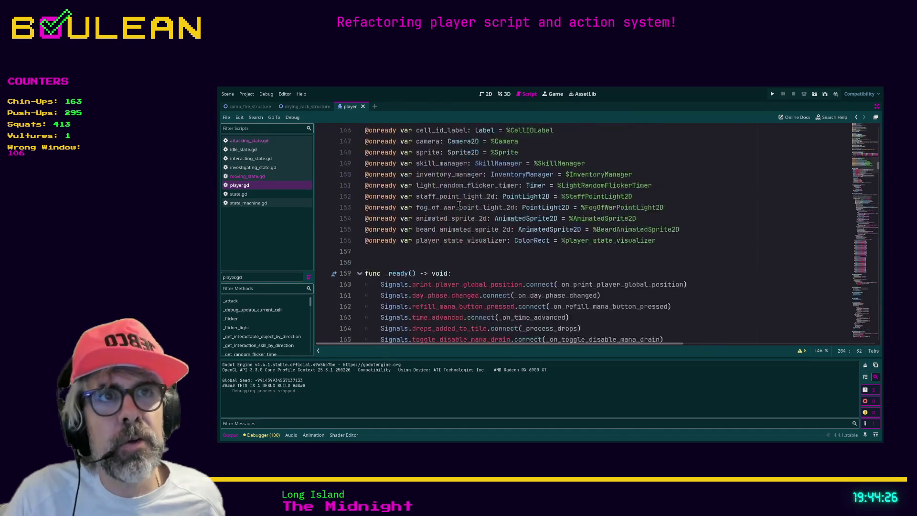
pyautogui.scroll(18, 460, 204)
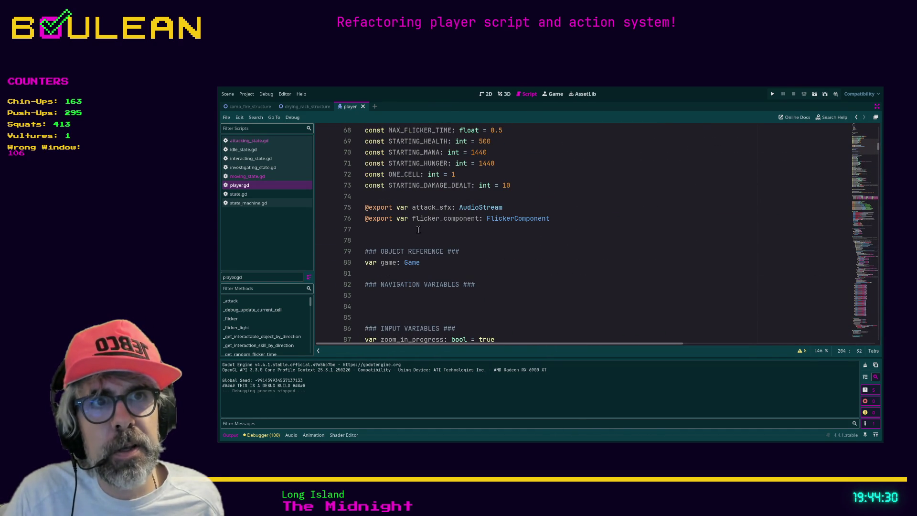
pyautogui.click(381, 233)
pyautogui.write('# STATE !L')
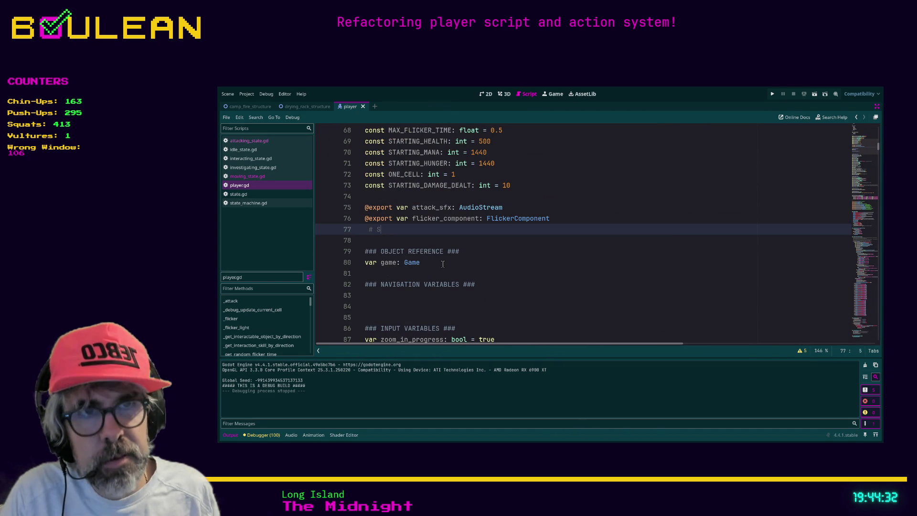
pyautogui.press('BackSpace')
pyautogui.press('BackSpace')
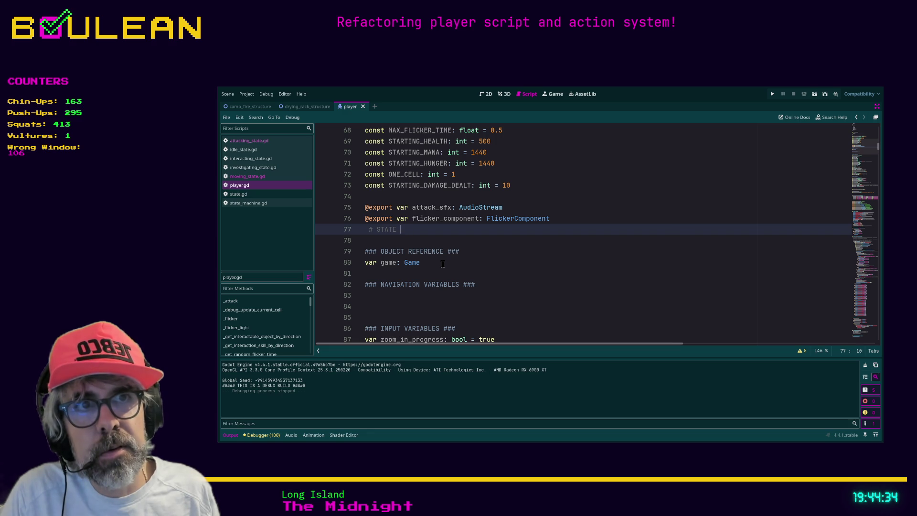
pyautogui.write('1: ACTING')
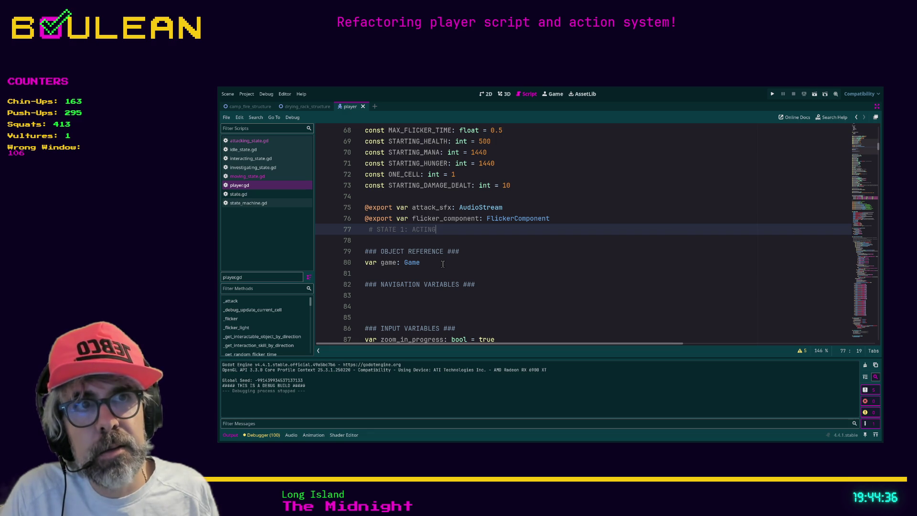
pyautogui.press('Return')
pyautogui.write('# STATE ')
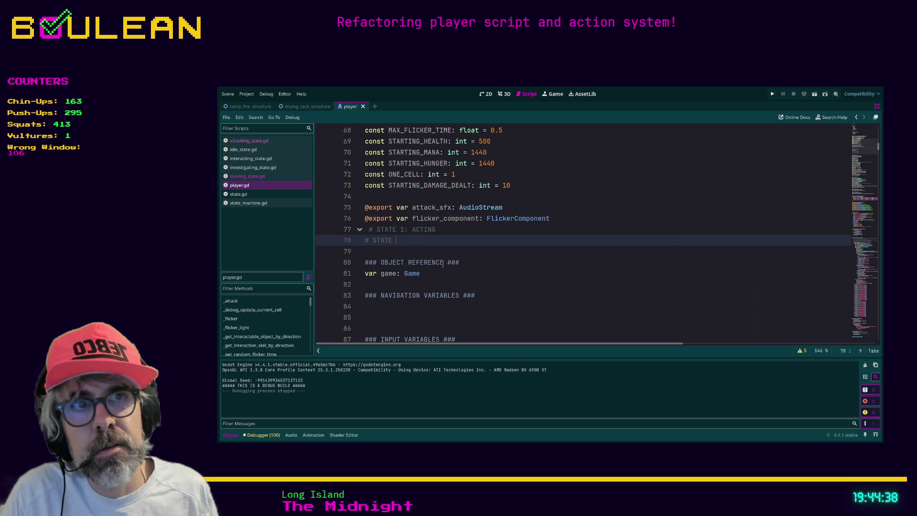
pyautogui.write('2: IDLE')
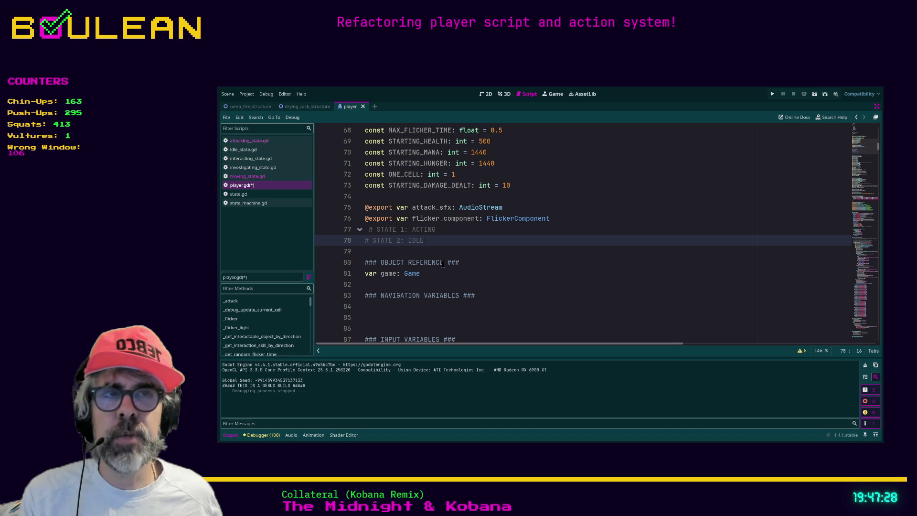
# - Remove the indent from the '# STATE 1: ACTING' comment line
pyautogui.press('Up')
pyautogui.hotkey('shift', 'Tab')
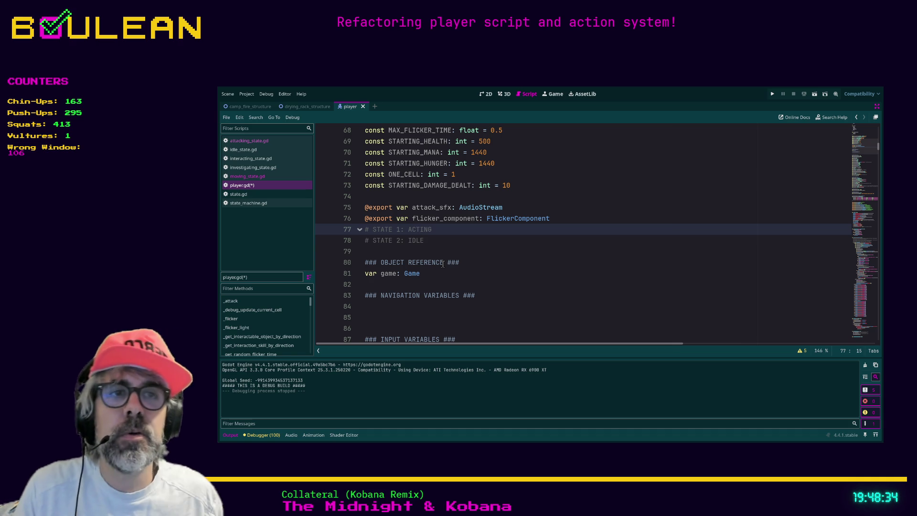
# - Move the Idle comment above Acting and add '# STATE 3: REACTUBG' below them
pyautogui.hotkey('alt', 'Down')
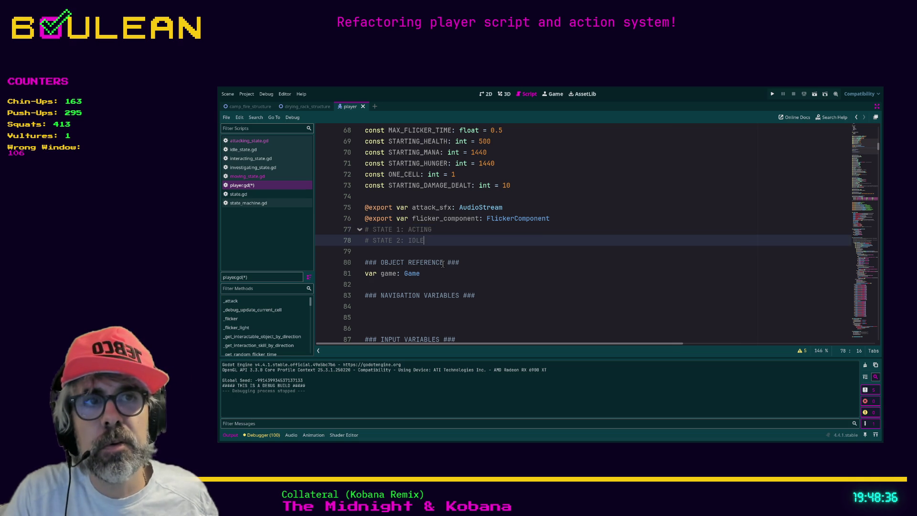
pyautogui.press('Up')
pyautogui.press('Down')
pyautogui.press('End')
pyautogui.press('Return')
pyautogui.write('# ')
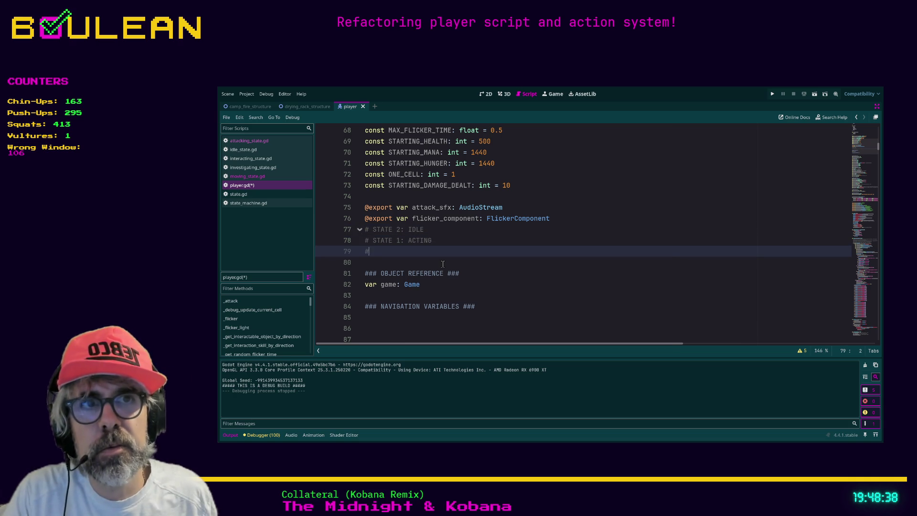
pyautogui.write('STATE 3')
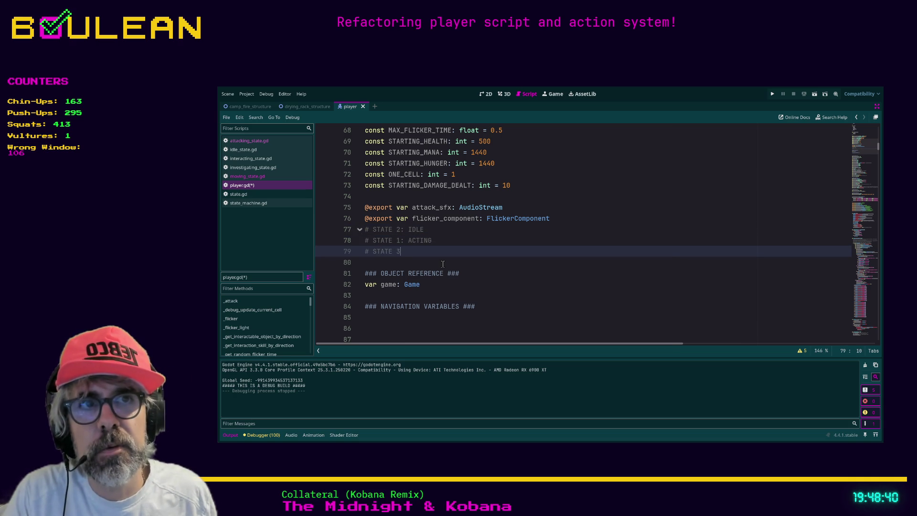
pyautogui.write(': Reactub')
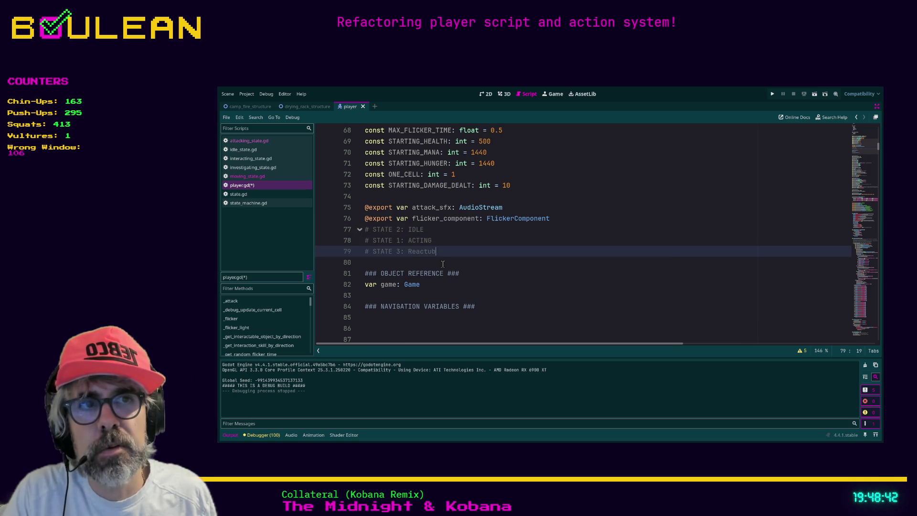
pyautogui.press('BackSpace')
pyautogui.press('BackSpace')
pyautogui.press('BackSpace')
pyautogui.press('BackSpace')
pyautogui.write('EACTUBG')
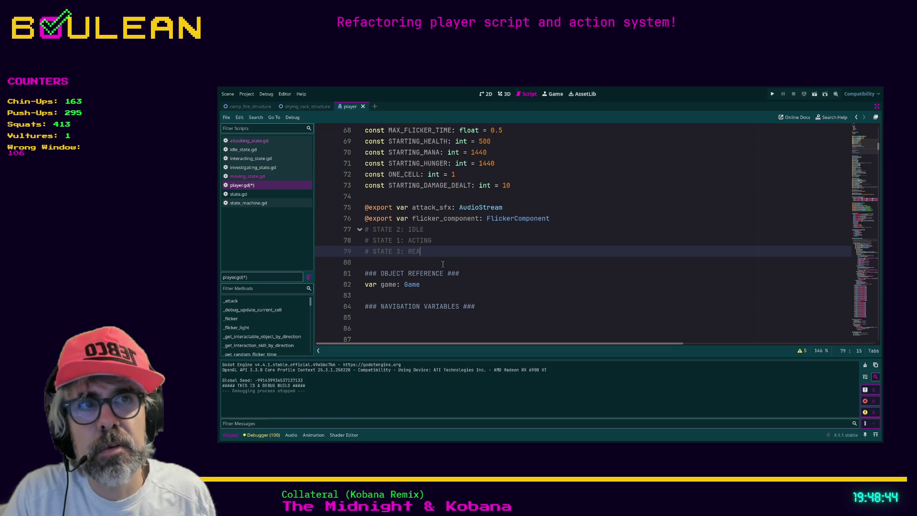
# - Renumber the Idle and Acting comments as STATE 1 and STATE 2
pyautogui.press('Up')
pyautogui.press('Up')
pyautogui.press('Up')
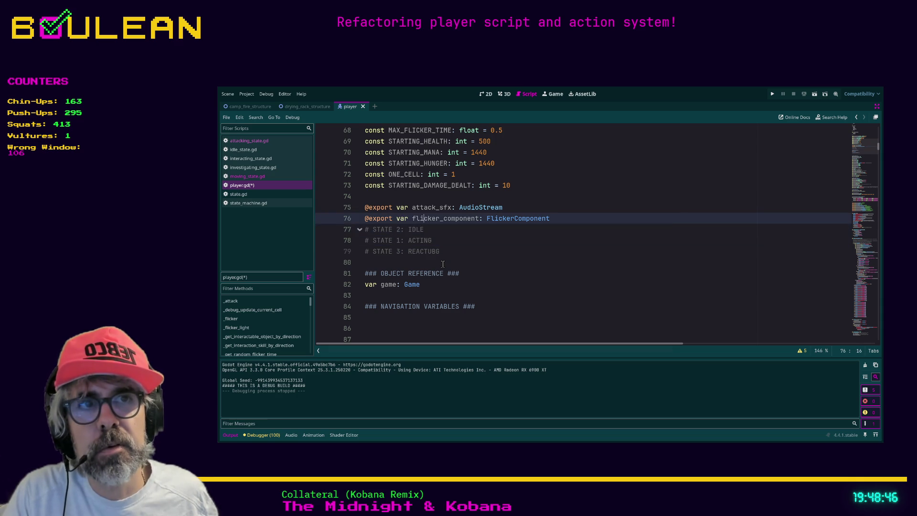
pyautogui.press('Down')
pyautogui.press('Down')
pyautogui.press('Up')
pyautogui.press('Left')
pyautogui.press('Left')
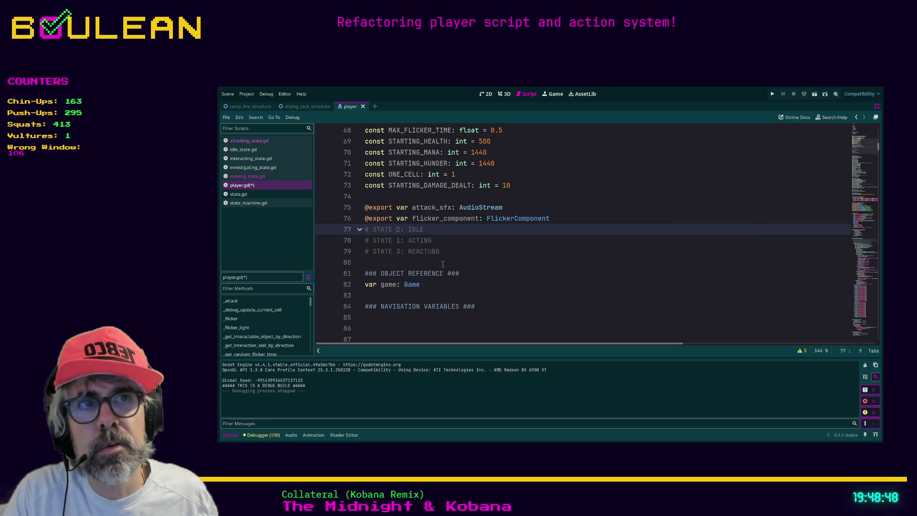
pyautogui.press('Left')
pyautogui.press('BackSpace')
pyautogui.write('1')
pyautogui.press('Down')
pyautogui.press('BackSpace')
pyautogui.write('2')
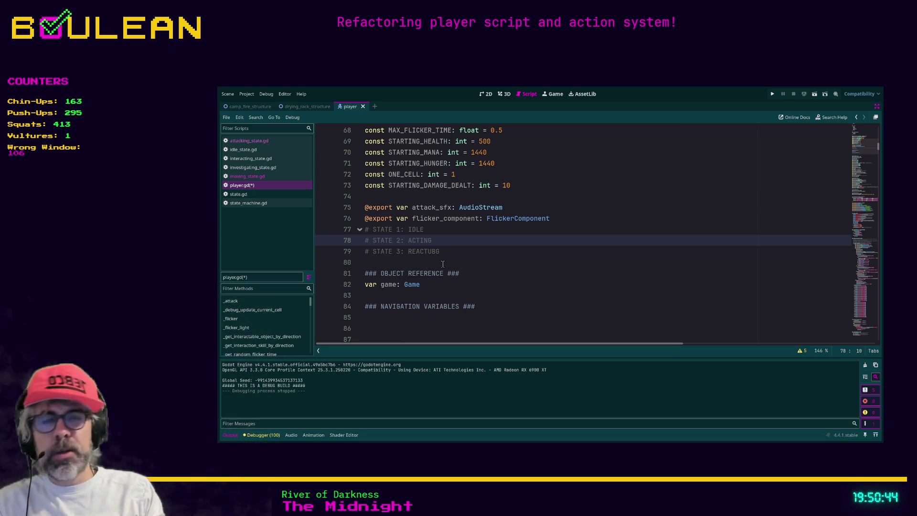
# - Correct the third comment's misspelled ending so it reads '# STATE 3: REACTING'
pyautogui.press('Down')
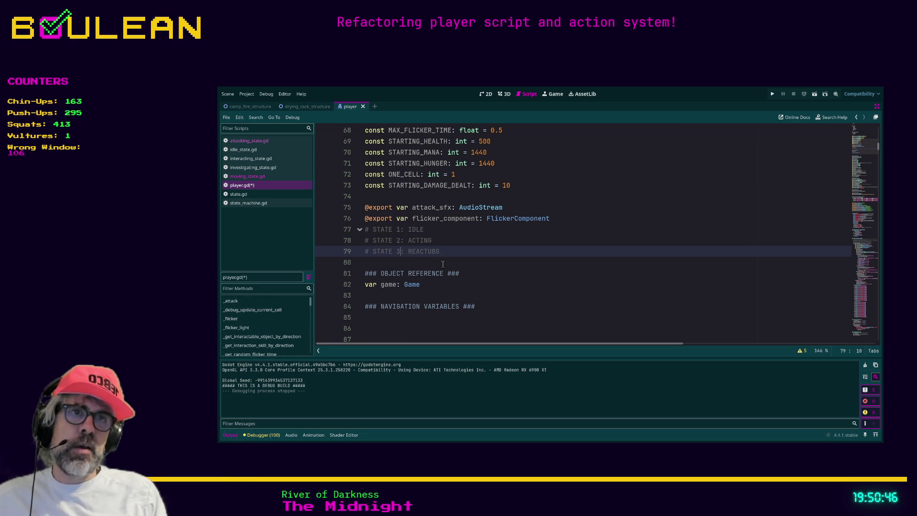
pyautogui.press('End')
pyautogui.press('BackSpace')
pyautogui.press('BackSpace')
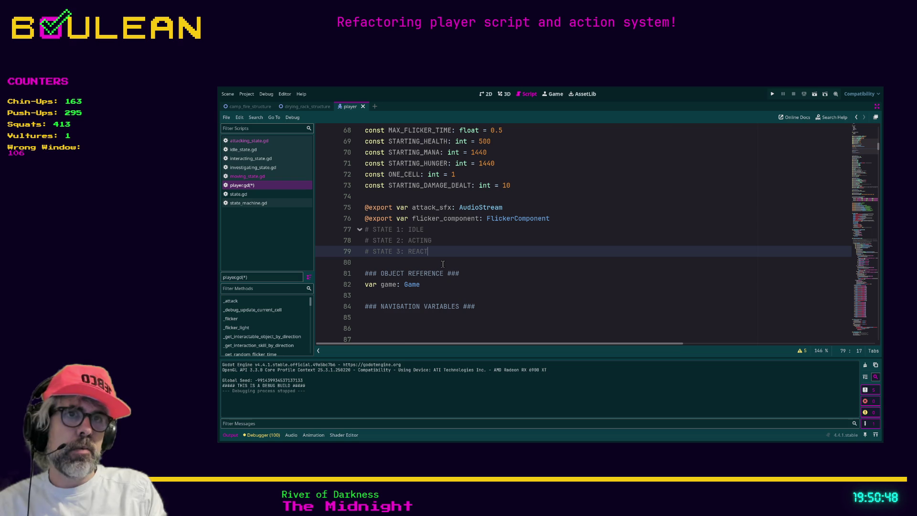
pyautogui.write('ING')
# - Add '# STATE 4: INTERRUPTED' on a new line below the third state comment
pyautogui.press('Return')
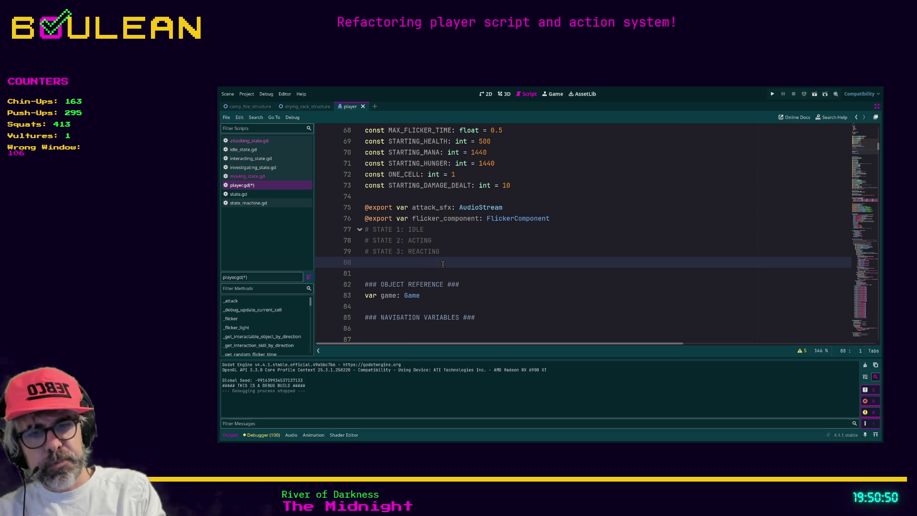
pyautogui.write('# STATE 4')
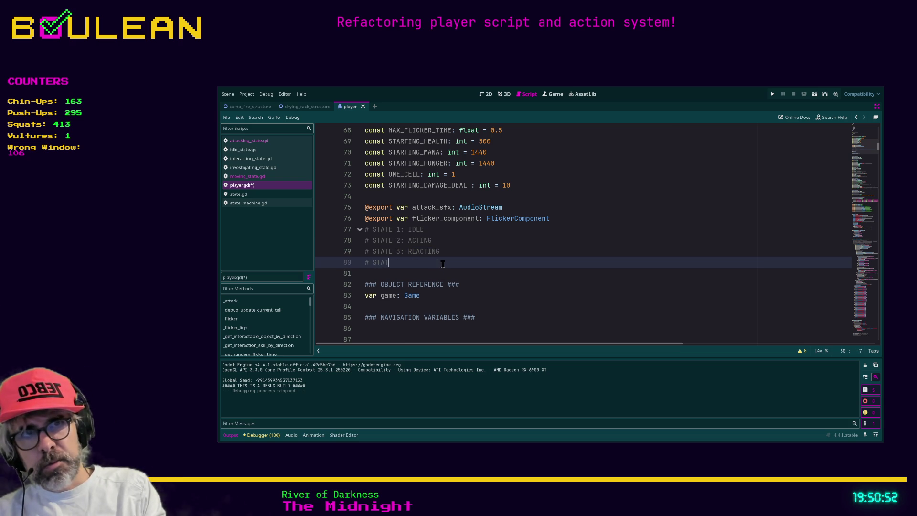
pyautogui.write(': ')
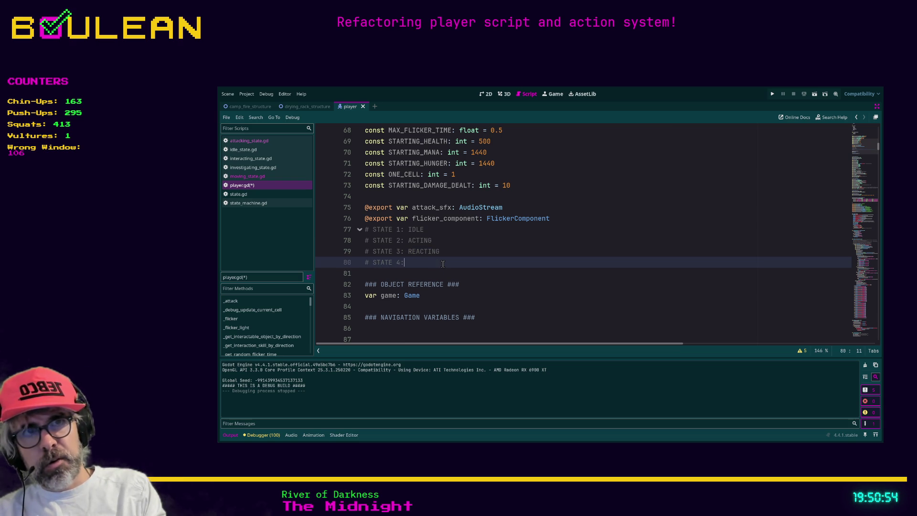
pyautogui.write('INTER')
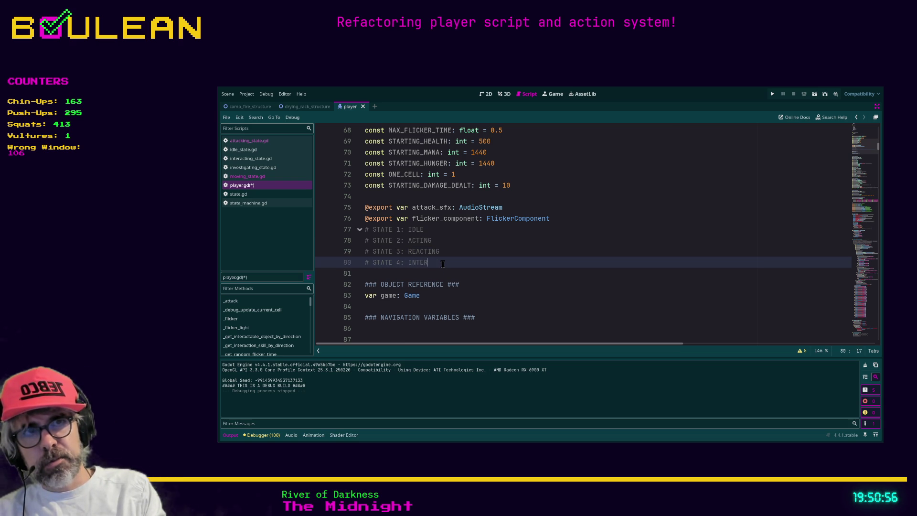
pyautogui.write('RUPTED')
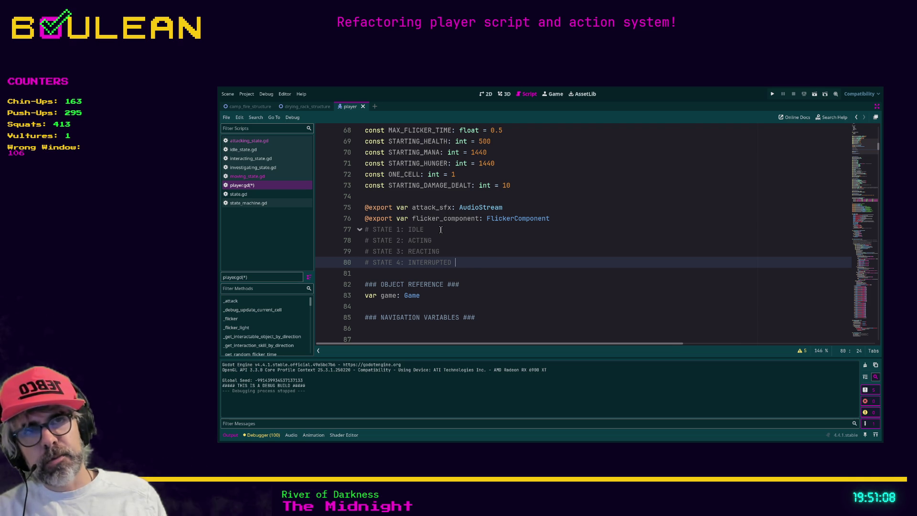
pyautogui.moveTo(469, 265)
pyautogui.mouseDown()
pyautogui.moveTo(361, 266)
pyautogui.moveTo(395, 231)
pyautogui.moveTo(456, 263)
pyautogui.mouseUp()
pyautogui.click(364, 264)
pyautogui.click(473, 262)
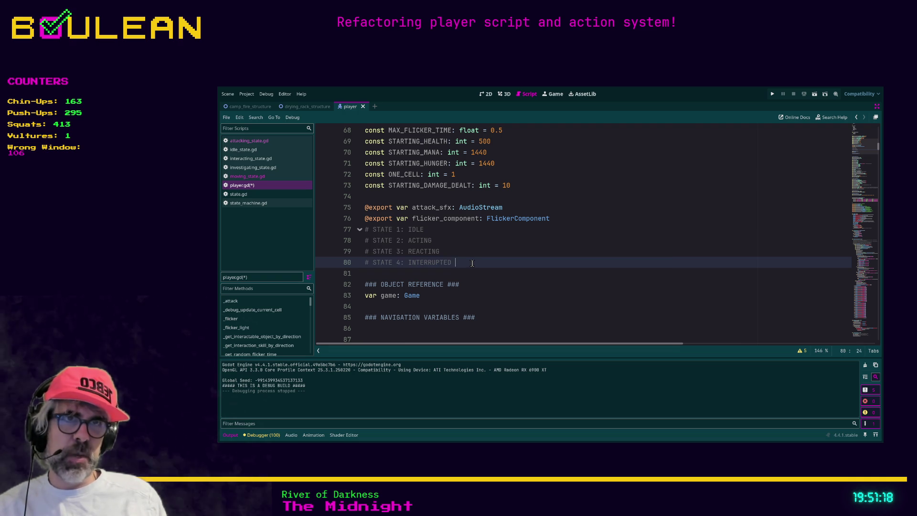
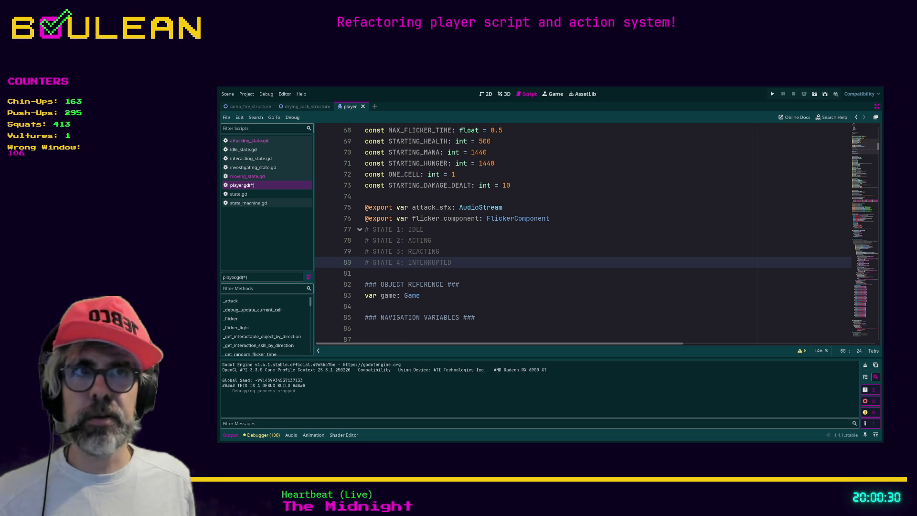
# - Search player.gd for zoom_in_progress and step through its 5 matches
pyautogui.click(554, 284)
pyautogui.scroll(-9, 555, 284)
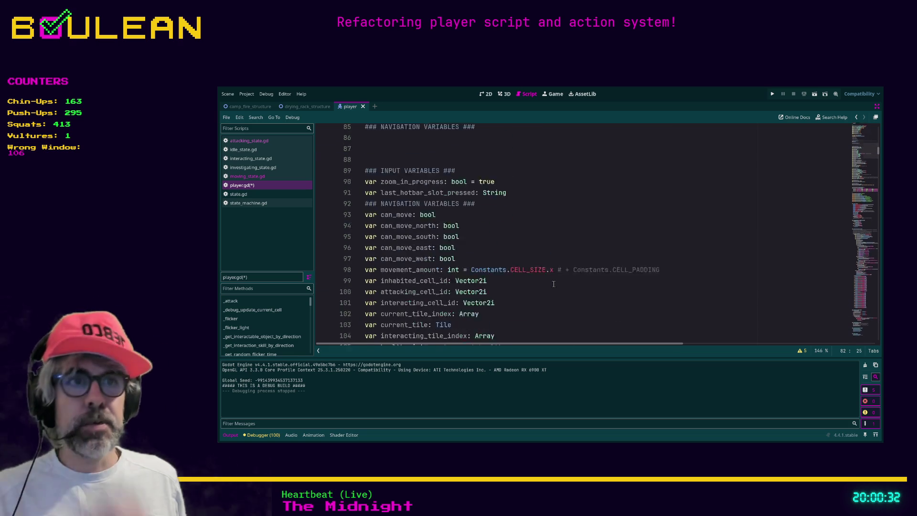
pyautogui.scroll(-8, 554, 284)
pyautogui.scroll(3, 554, 285)
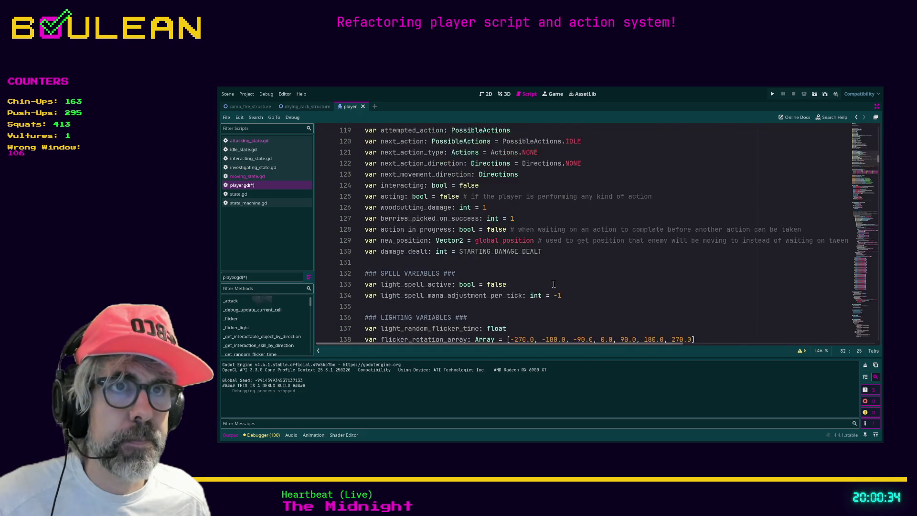
pyautogui.scroll(11, 554, 285)
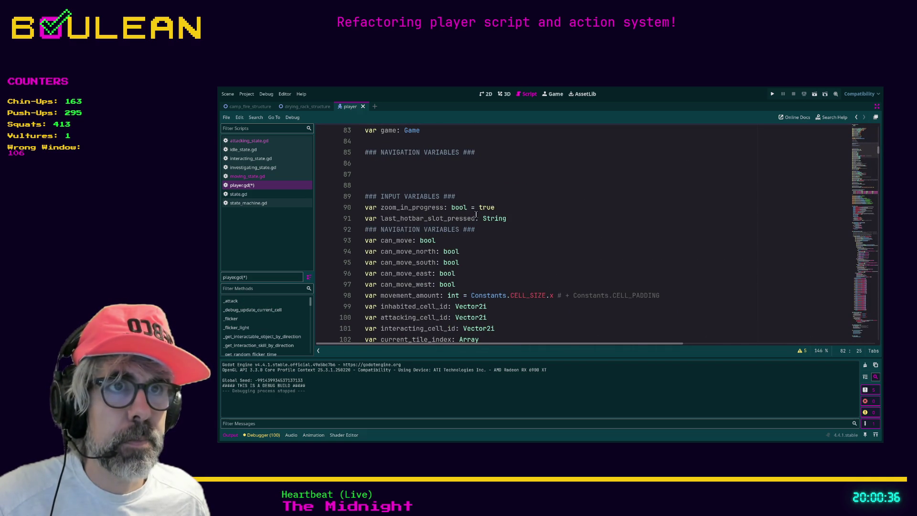
pyautogui.doubleClick(442, 207)
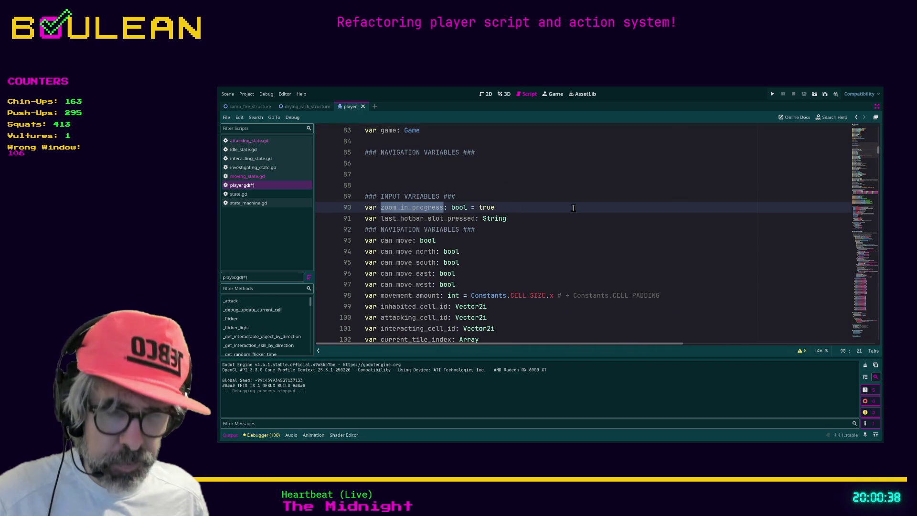
pyautogui.hotkey('ctrl', 'f')
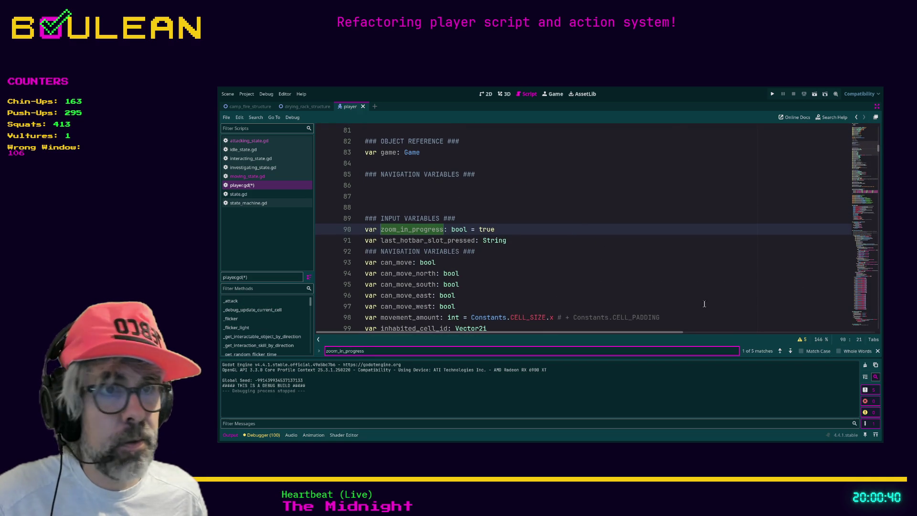
pyautogui.click(791, 351)
pyautogui.click(780, 351)
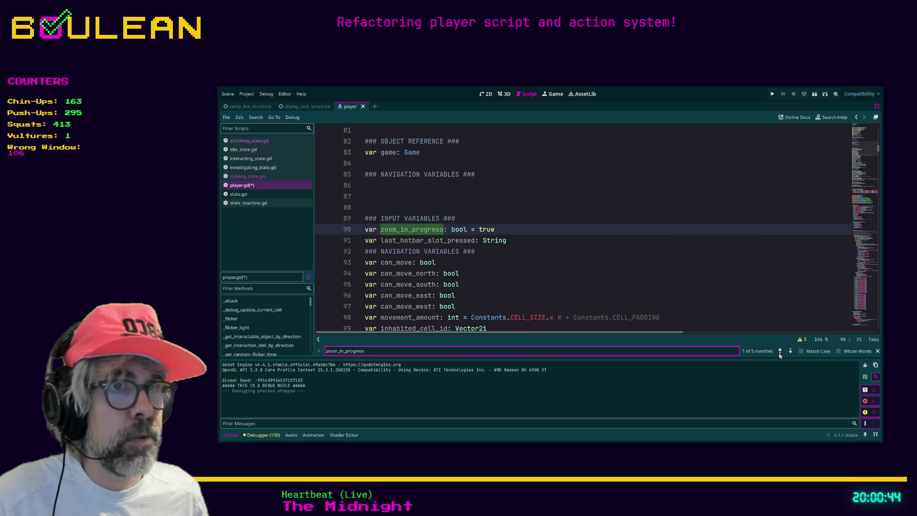
# - Search for last_hotbar_slot_pressed, which occurs only once, at its declaration
pyautogui.doubleClick(419, 241)
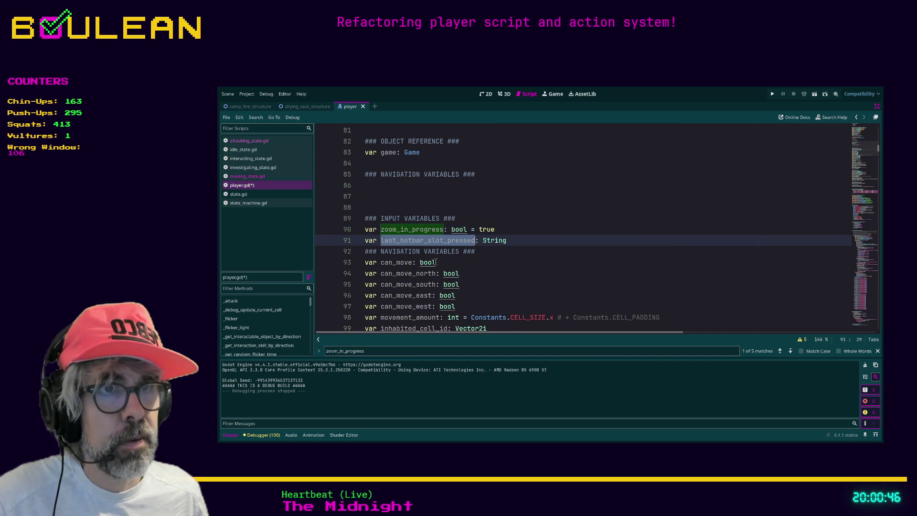
pyautogui.click(402, 350)
pyautogui.hotkey('ctrl', 'f')
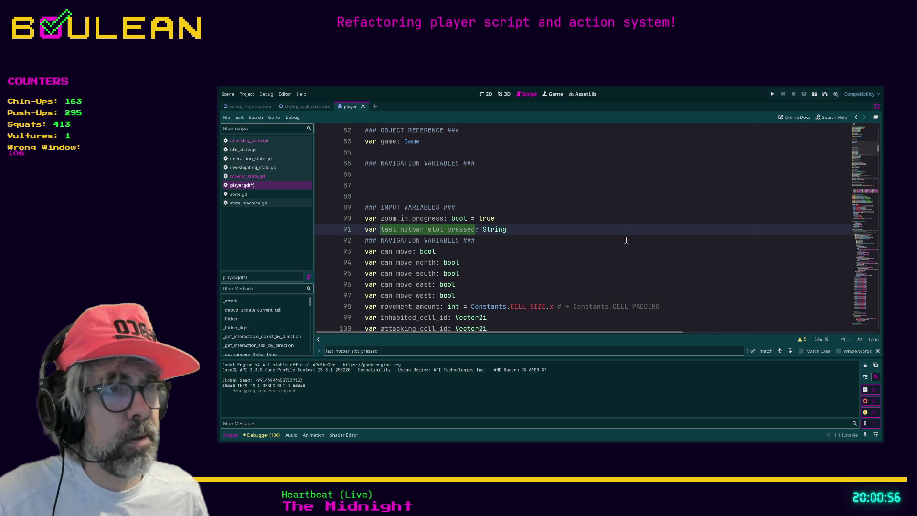
# - Comment out the unused next_interaction_skill variable flagged on line 567 in the warnings list
pyautogui.click(803, 339)
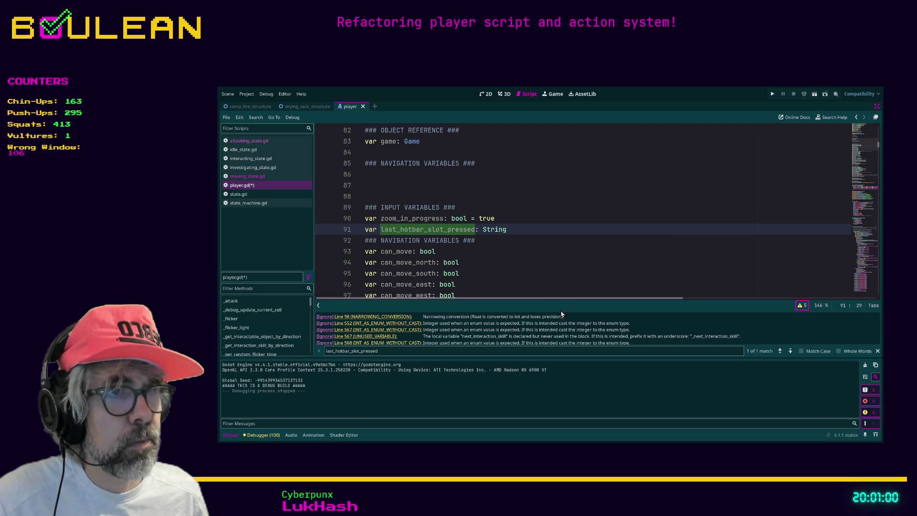
pyautogui.moveTo(558, 310); pyautogui.dragTo(557, 287)
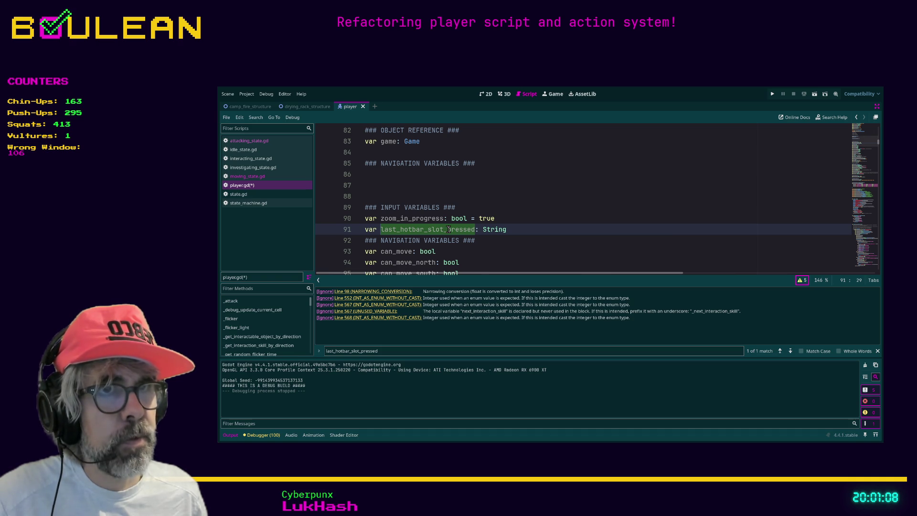
pyautogui.click(389, 311)
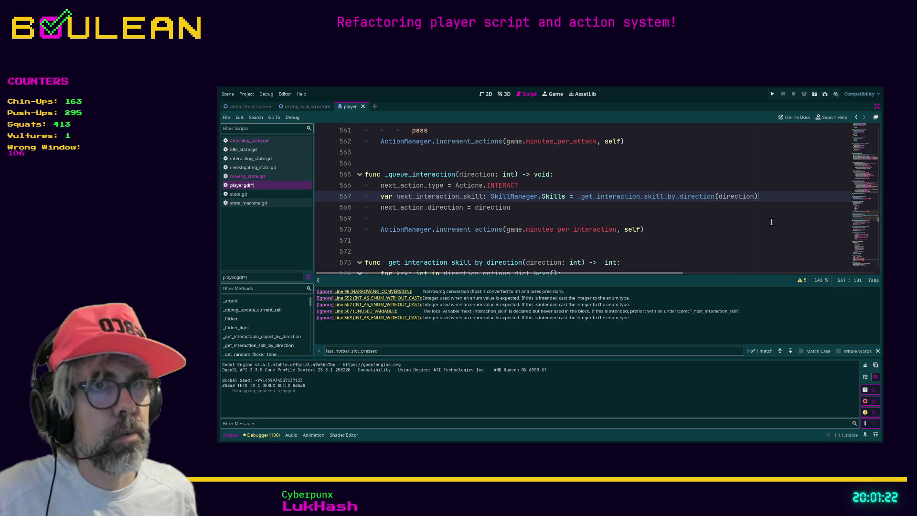
pyautogui.hotkey('ctrl', 'k')
# - Save player.gd and run the game with F5
pyautogui.click(645, 217)
pyautogui.hotkey('ctrl', 's')
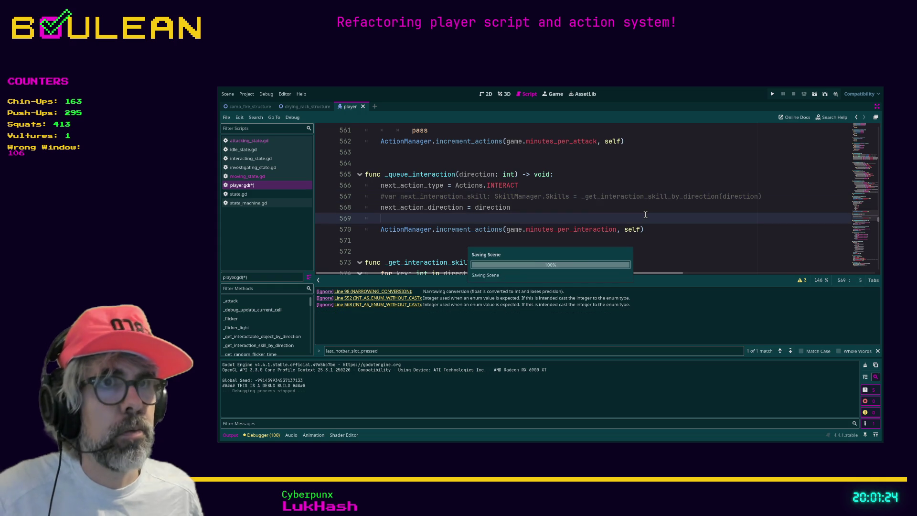
pyautogui.press('F5')
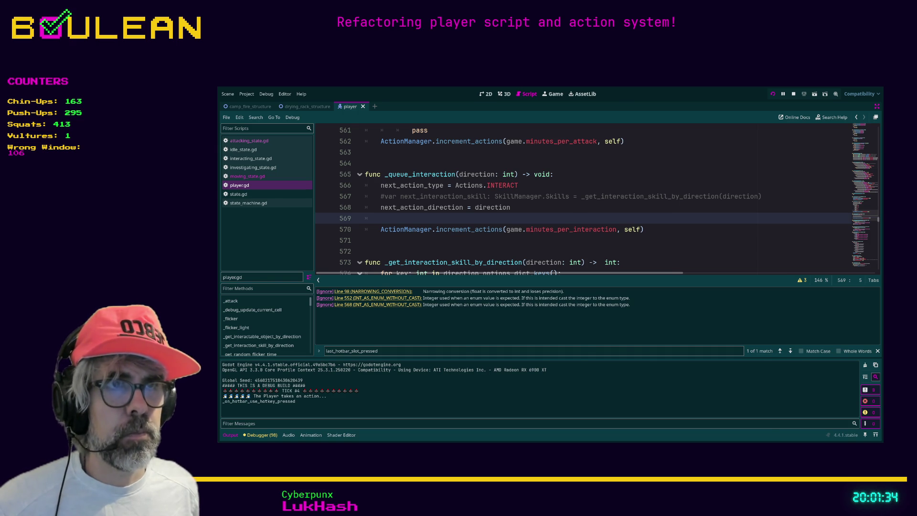
# - Chop the sapling for a stick, then craft and place a Camp Fire below the player
pyautogui.press('Left')
pyautogui.press('Left')
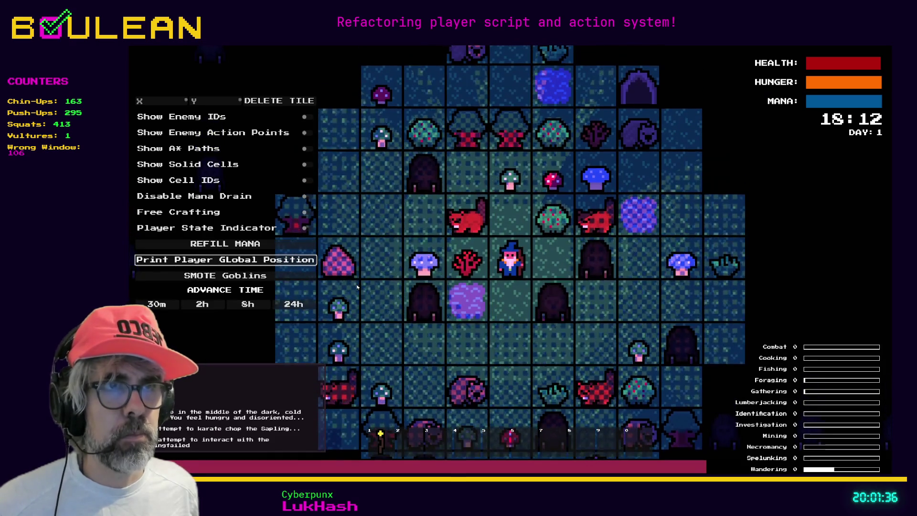
pyautogui.press('Left')
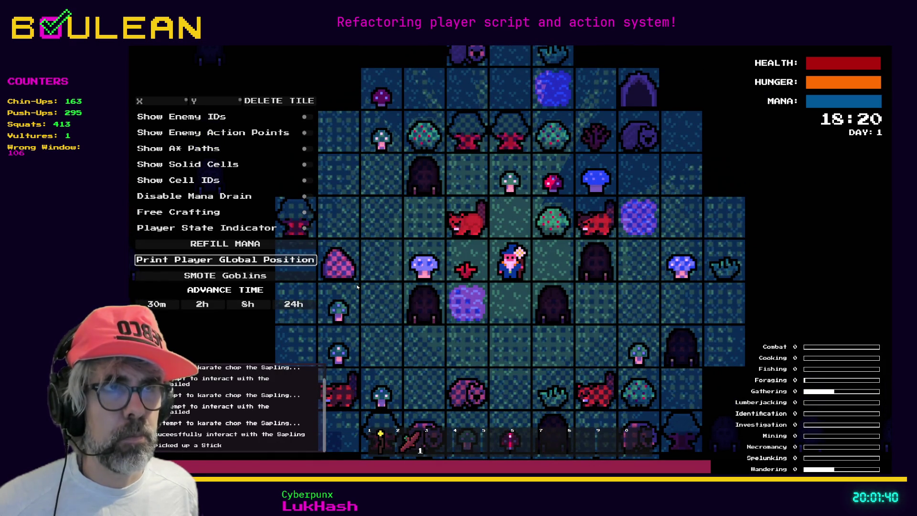
pyautogui.press('Up')
pyautogui.press('Up')
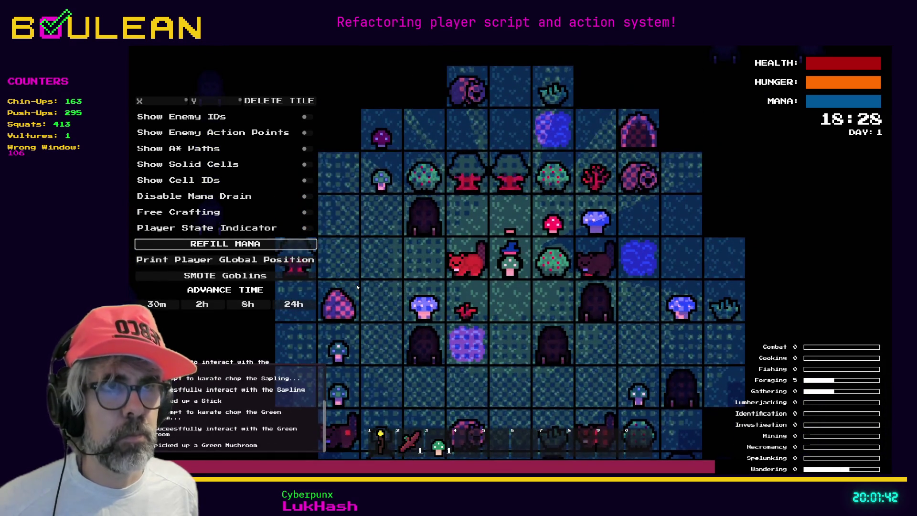
pyautogui.press('c')
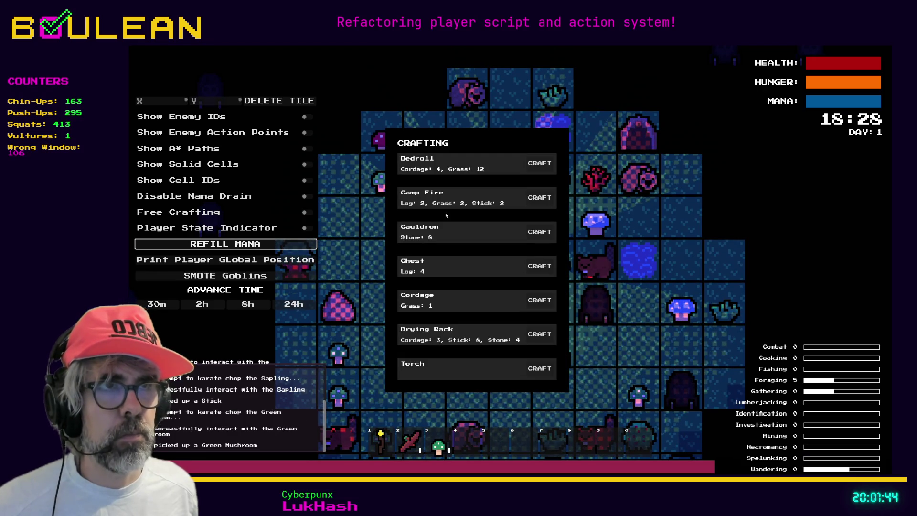
pyautogui.click(540, 197)
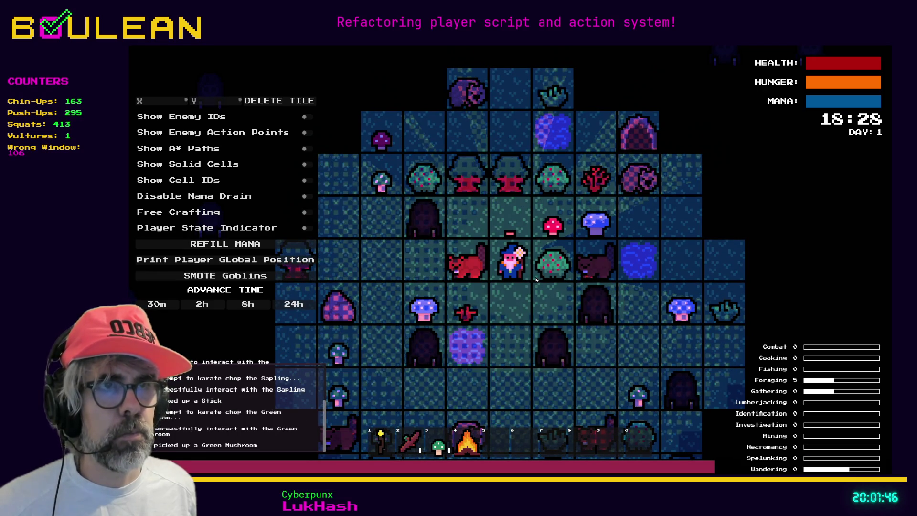
pyautogui.press('Down')
# - Pick up the red mushroom and cook two mushrooms into FOOD at the campfire
pyautogui.press('Up')
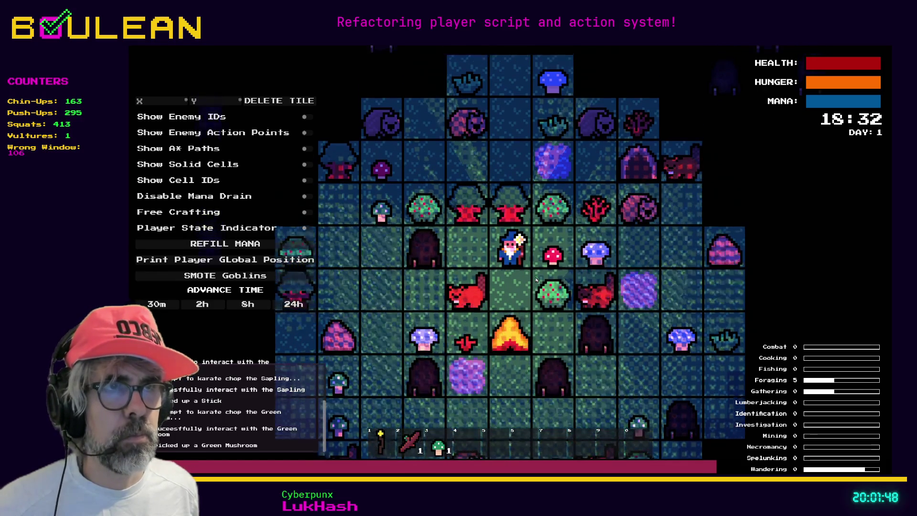
pyautogui.press('Right')
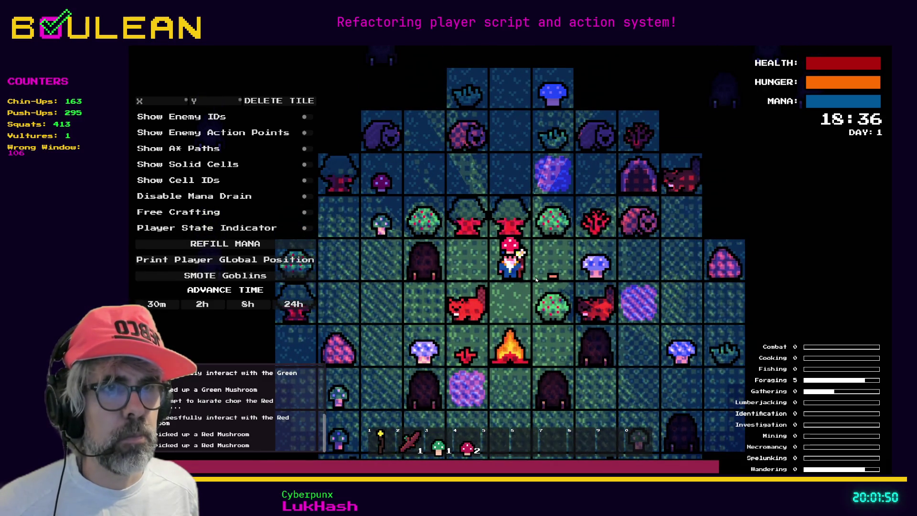
pyautogui.press('Down')
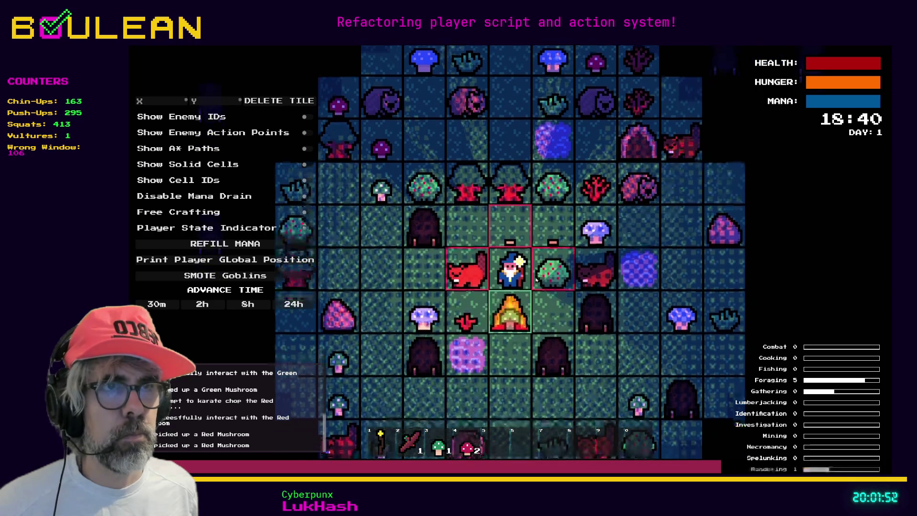
pyautogui.press('Down')
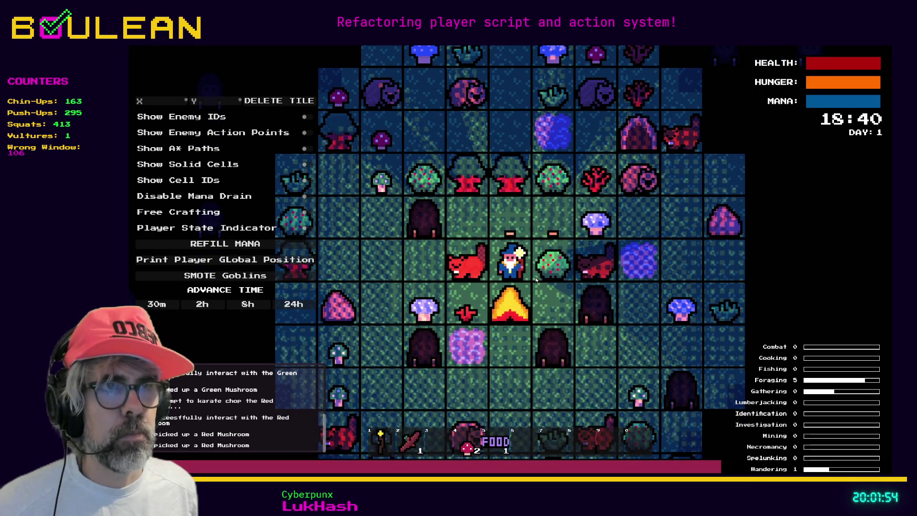
pyautogui.press('Down')
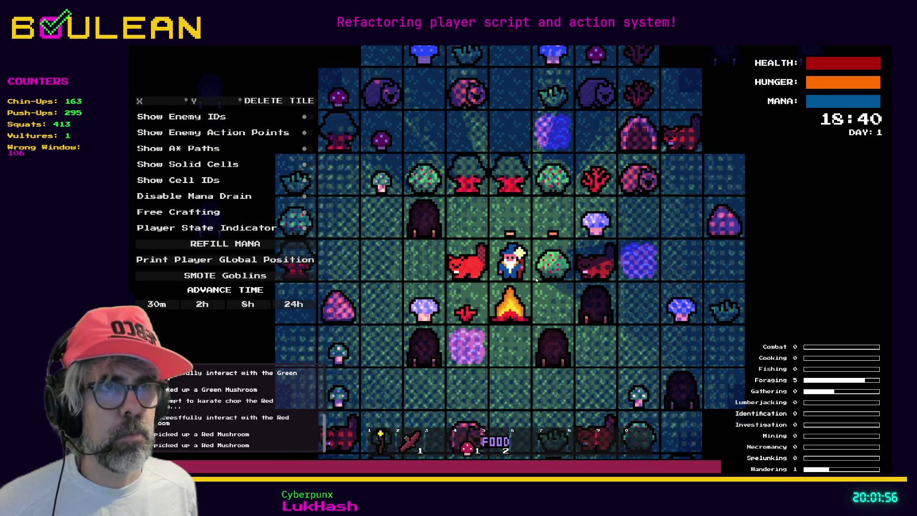
# - Attack the beaver until it dies, then stop the game with F8
pyautogui.press('Left')
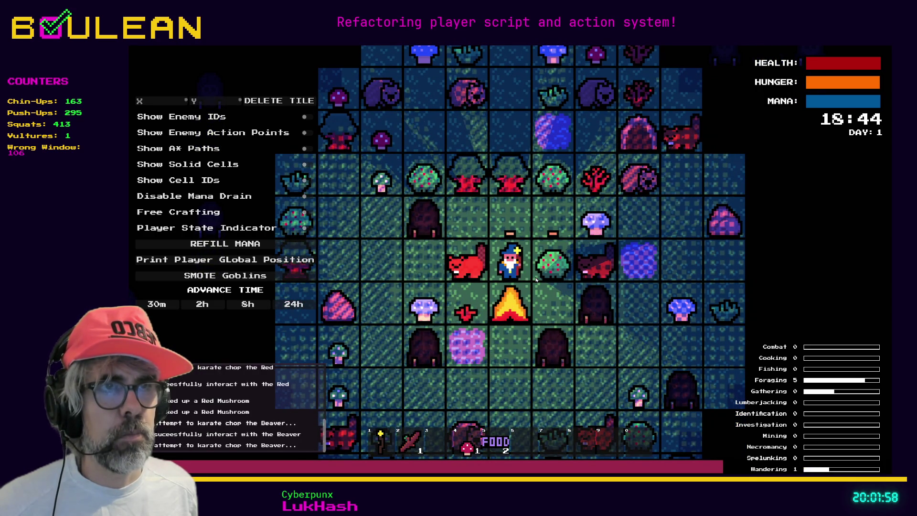
pyautogui.press('Left')
pyautogui.press('Left')
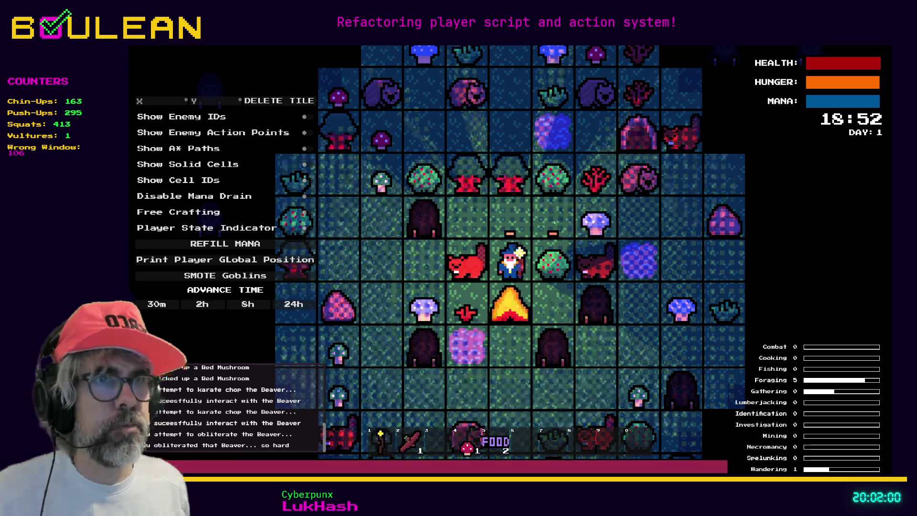
pyautogui.press('F8')
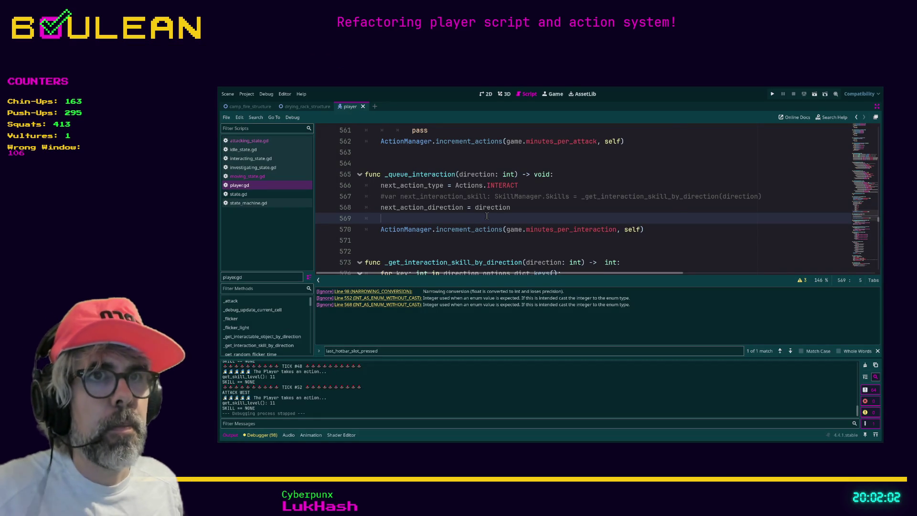
# - Jump to the top of player.gd and hide the warnings list
pyautogui.click(425, 196)
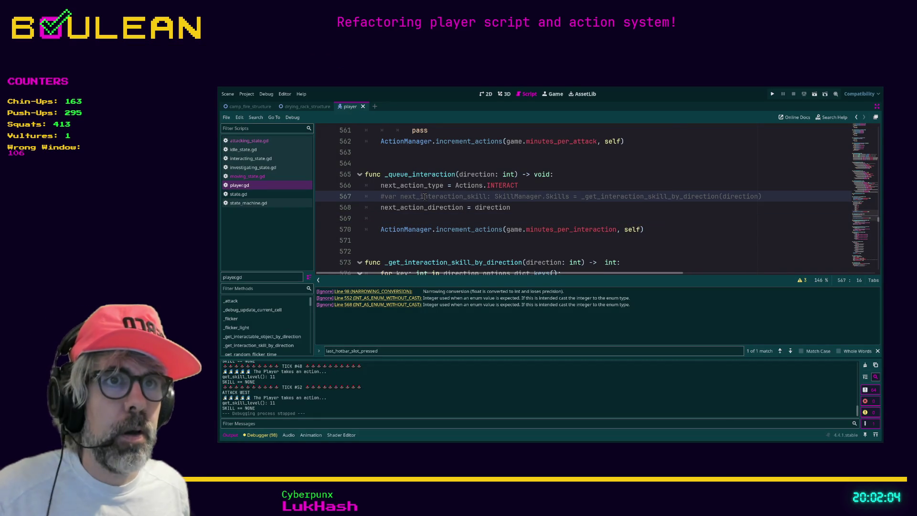
pyautogui.hotkey('ctrl', 'Home')
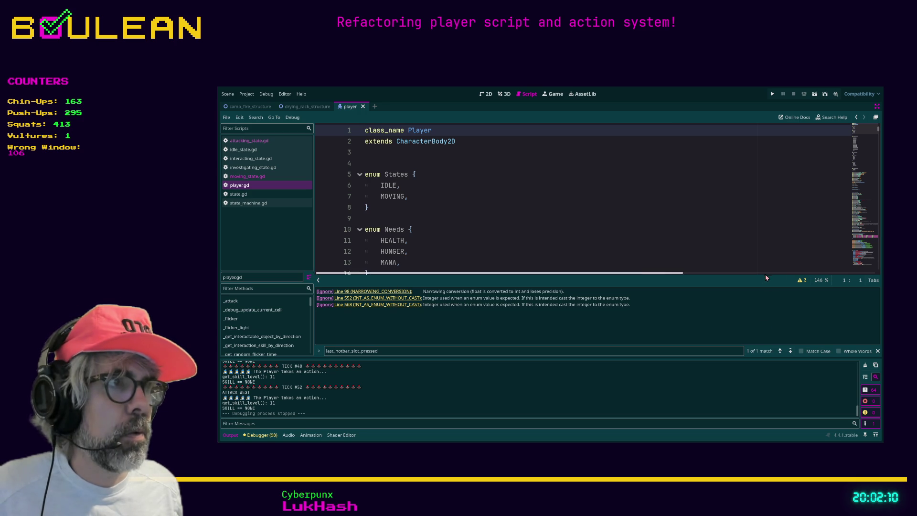
pyautogui.click(802, 280)
pyautogui.scroll(-12, 564, 213)
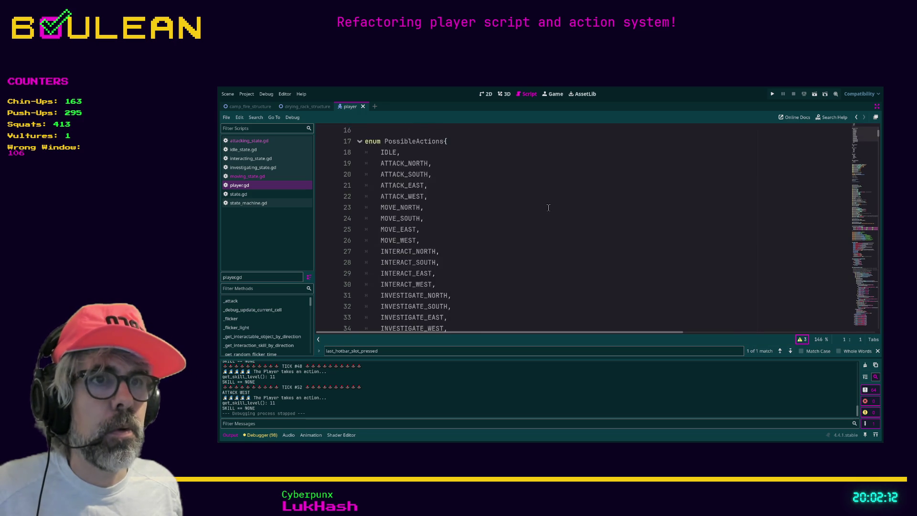
# - Search for 'next_interaction' and select the commented next_interaction_skill line 567
pyautogui.click(552, 209)
pyautogui.hotkey('ctrl', 'f')
pyautogui.write('next_interaction')
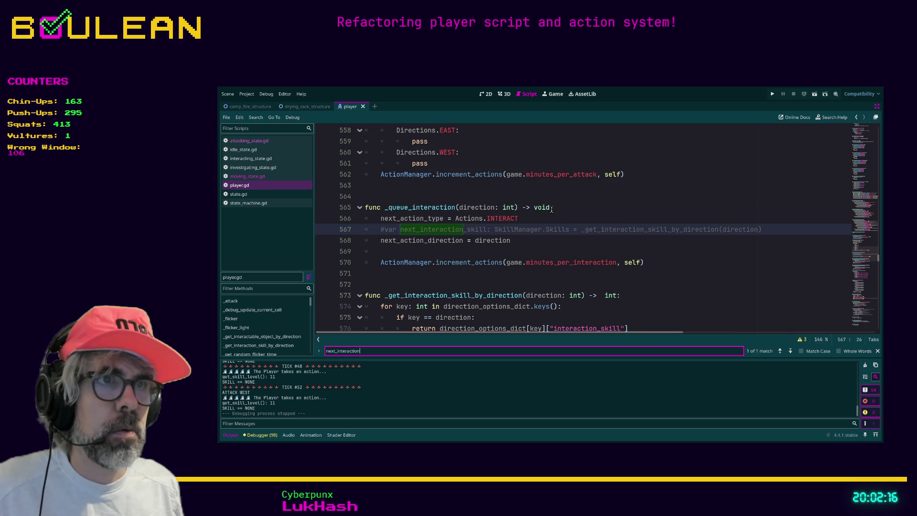
pyautogui.click(778, 227)
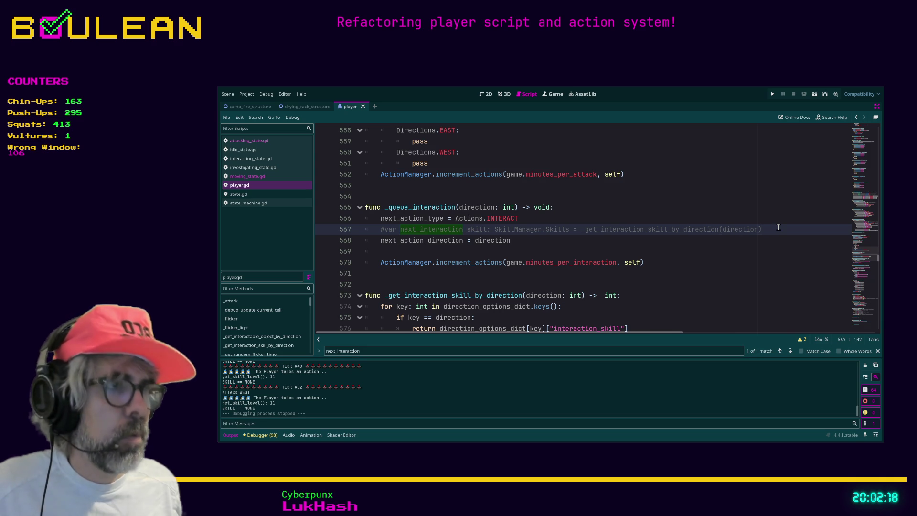
pyautogui.hotkey('shift', 'End')
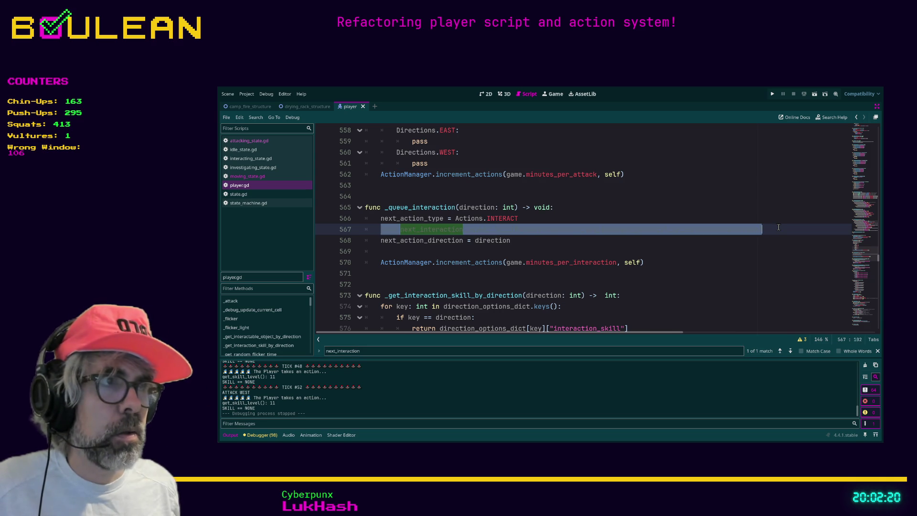
pyautogui.hotkey('ctrl', 'k')
pyautogui.hotkey('ctrl', 'k')
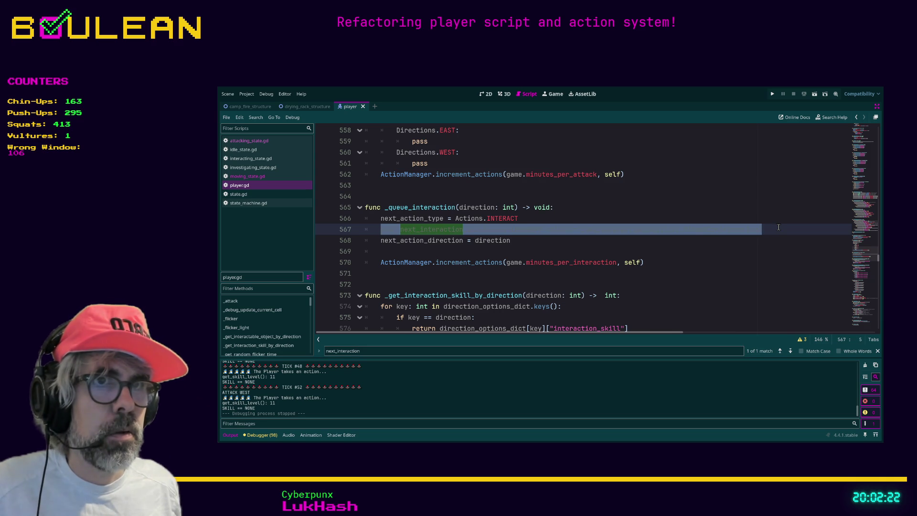
pyautogui.hotkey('shift', 'Home')
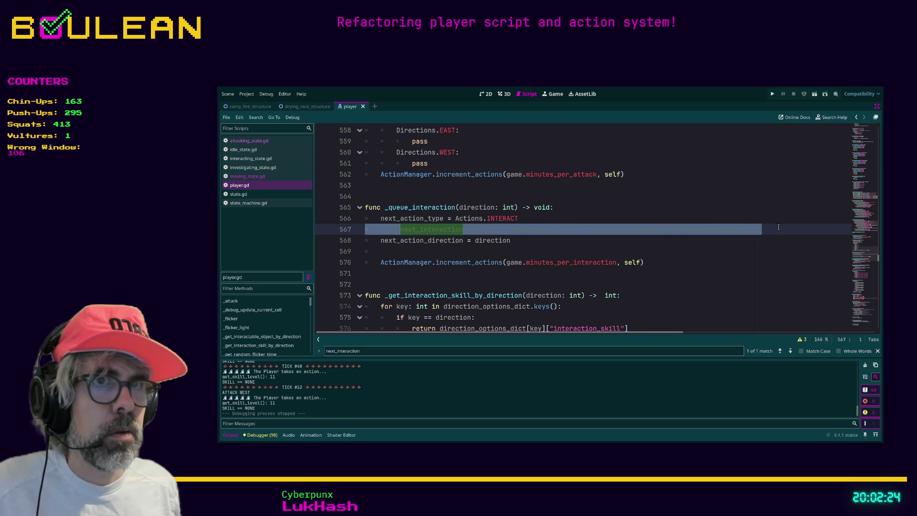
pyautogui.click(871, 135)
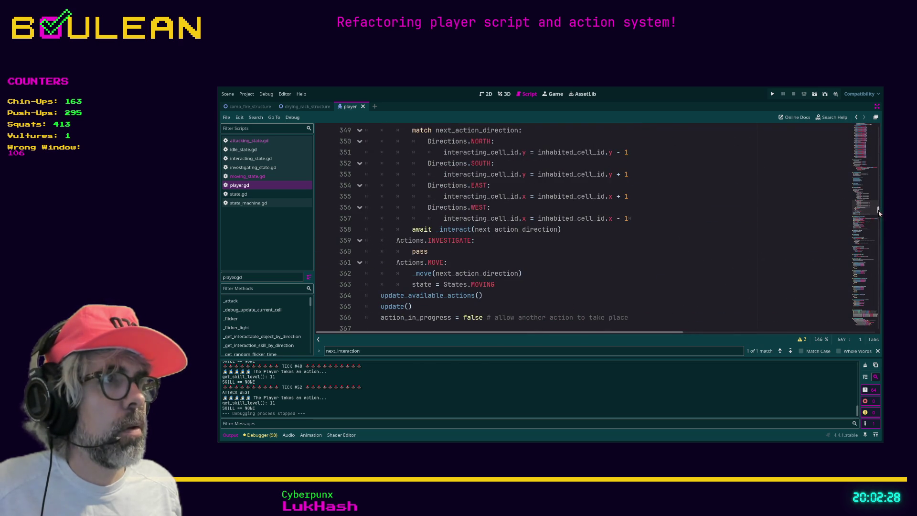
# - Inspect the States enum and its IDLE entry at the top of player.gd
pyautogui.moveTo(880, 206); pyautogui.dragTo(880, 128)
pyautogui.click(401, 186)
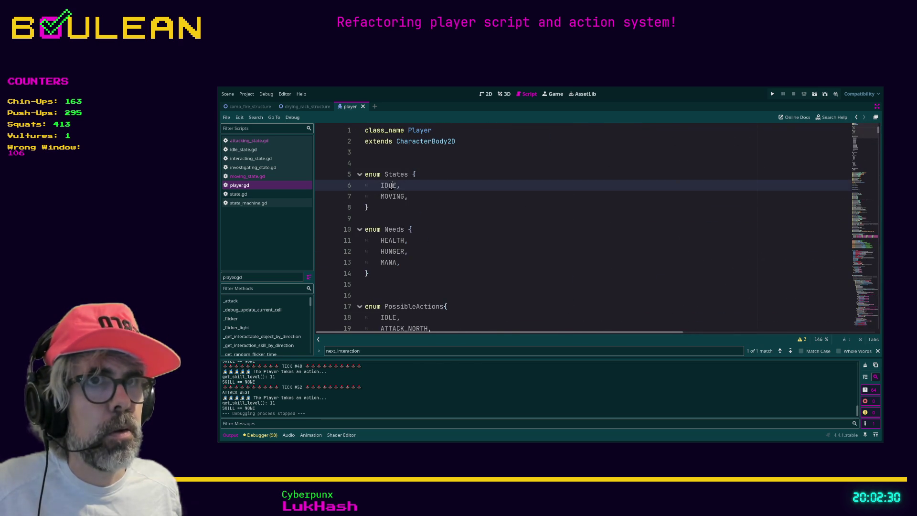
pyautogui.scroll(-1, 402, 187)
pyautogui.scroll(1, 401, 187)
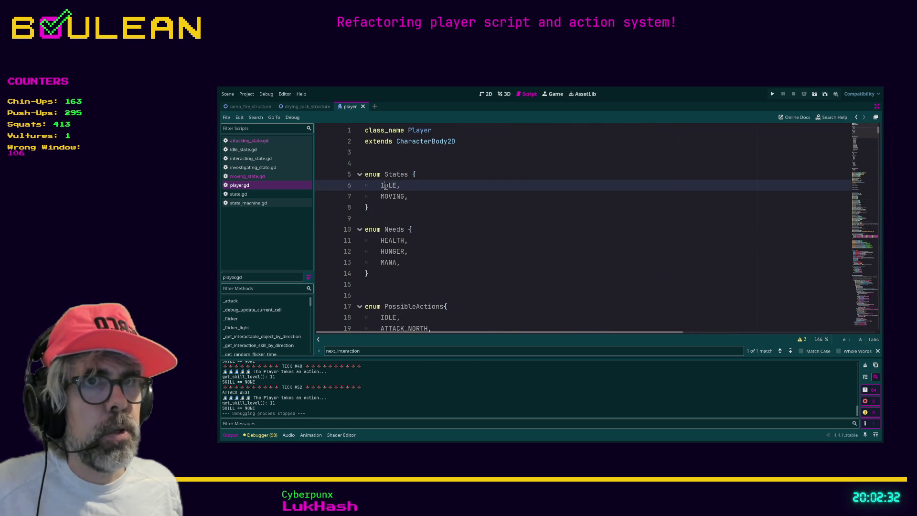
pyautogui.click(400, 208)
pyautogui.click(390, 185)
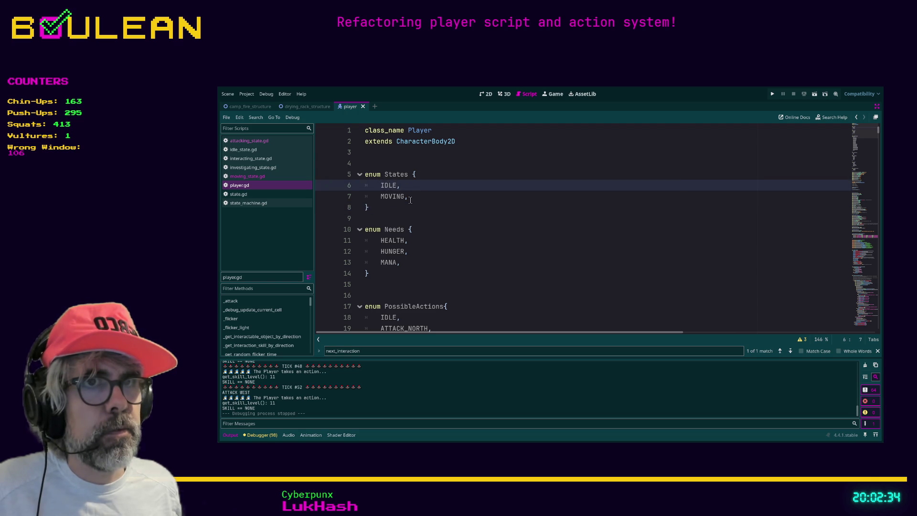
pyautogui.click(399, 205)
pyautogui.press('Down')
pyautogui.click(412, 211)
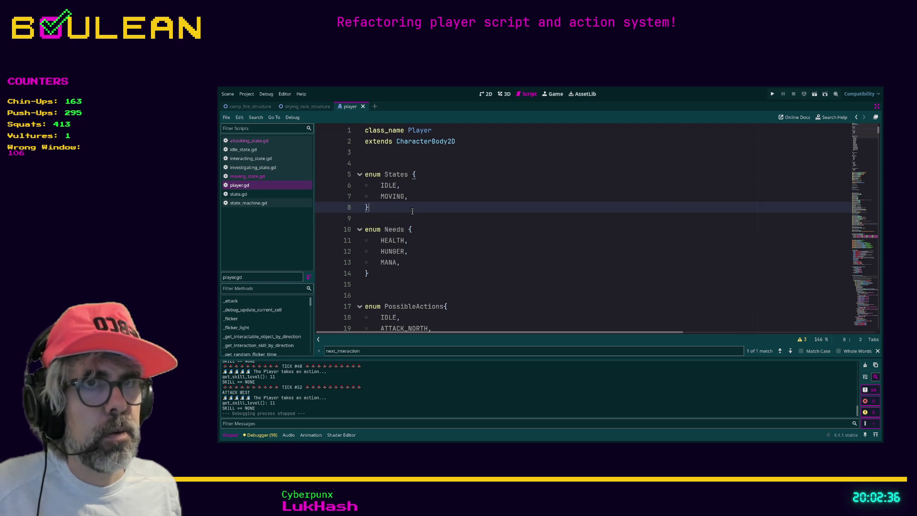
# - Search for 'States.' to find its 4 uses, including the MOVING check in _process
pyautogui.hotkey('ctrl', 'f')
pyautogui.write('S')
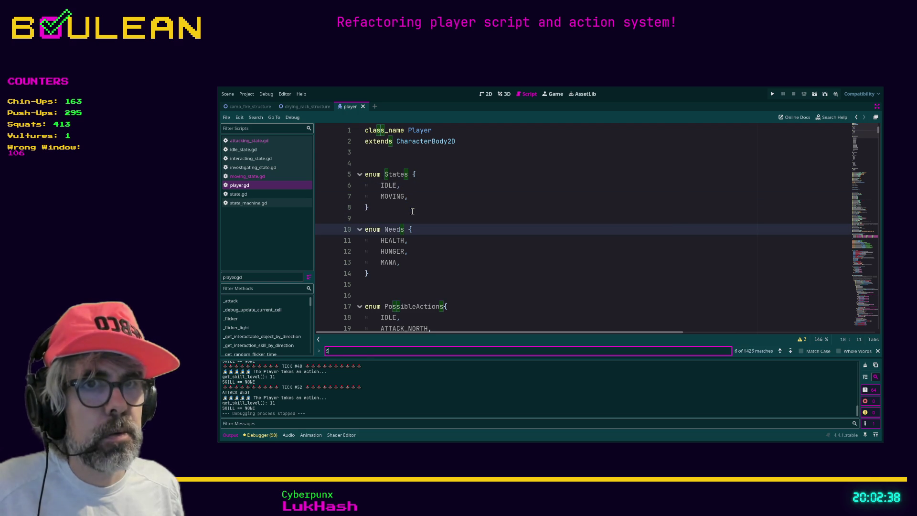
pyautogui.write('tates.')
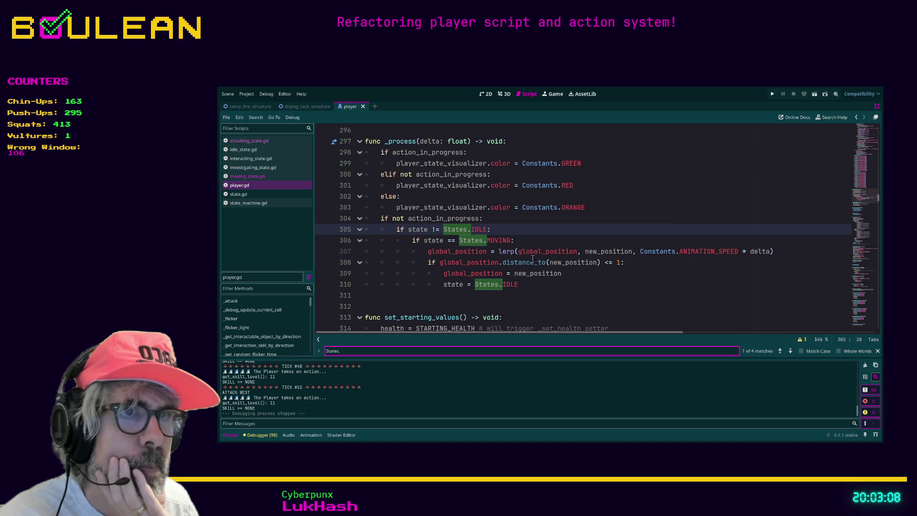
pyautogui.click(485, 241)
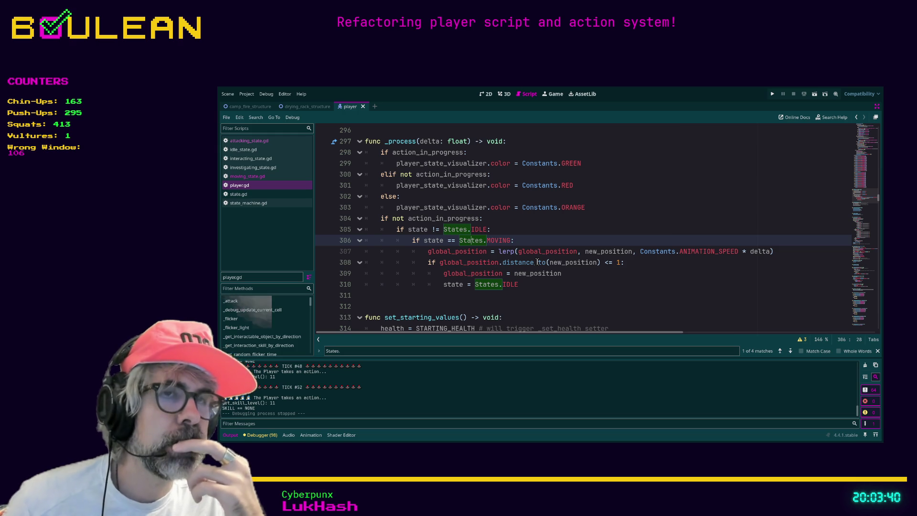
# - Scroll up to the state comments near line 77
pyautogui.scroll(10, 491, 177)
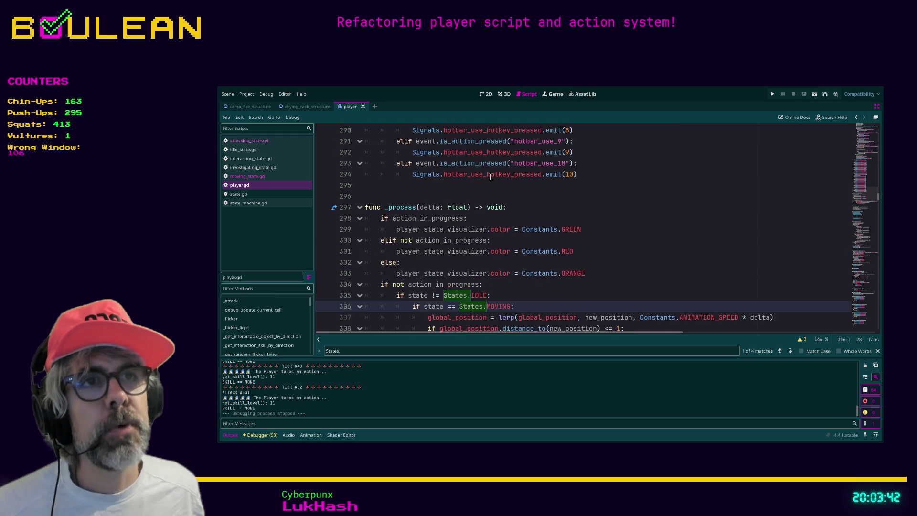
pyautogui.scroll(20, 491, 177)
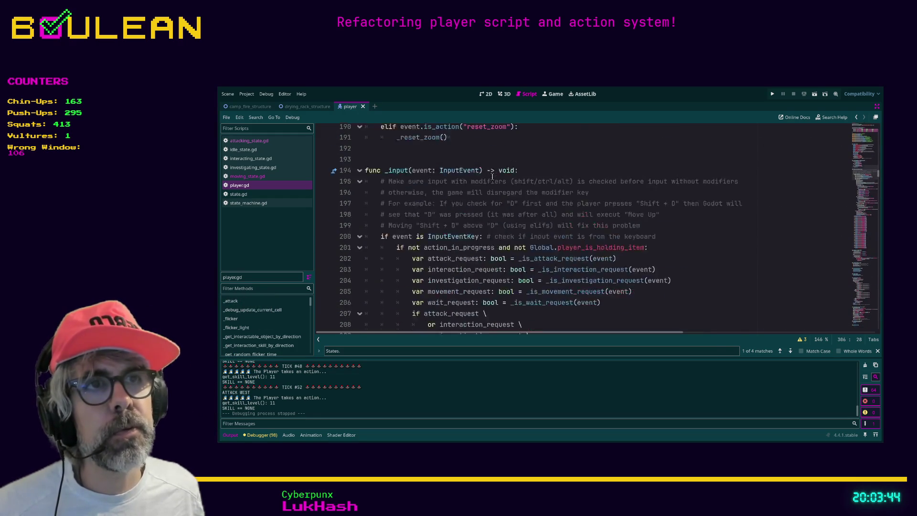
pyautogui.scroll(10, 492, 176)
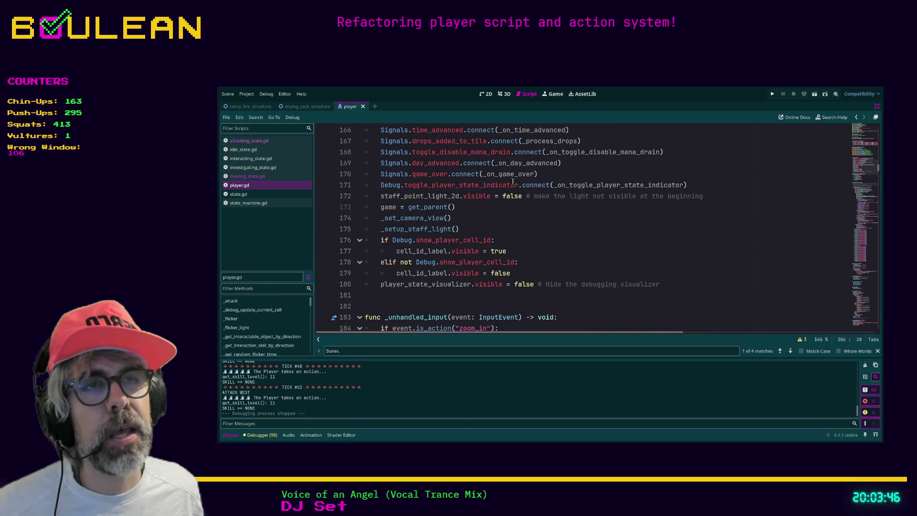
pyautogui.scroll(-2, 513, 182)
pyautogui.scroll(4, 513, 182)
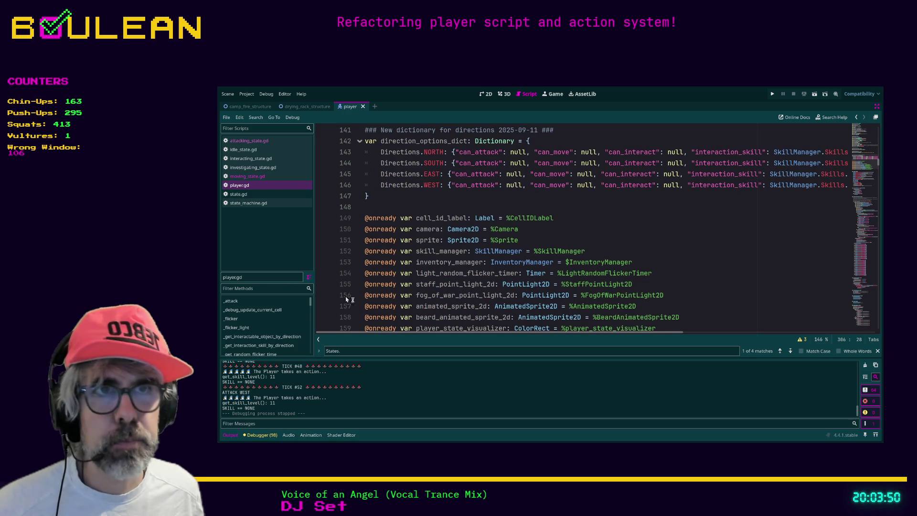
pyautogui.scroll(11, 521, 251)
pyautogui.scroll(13, 522, 252)
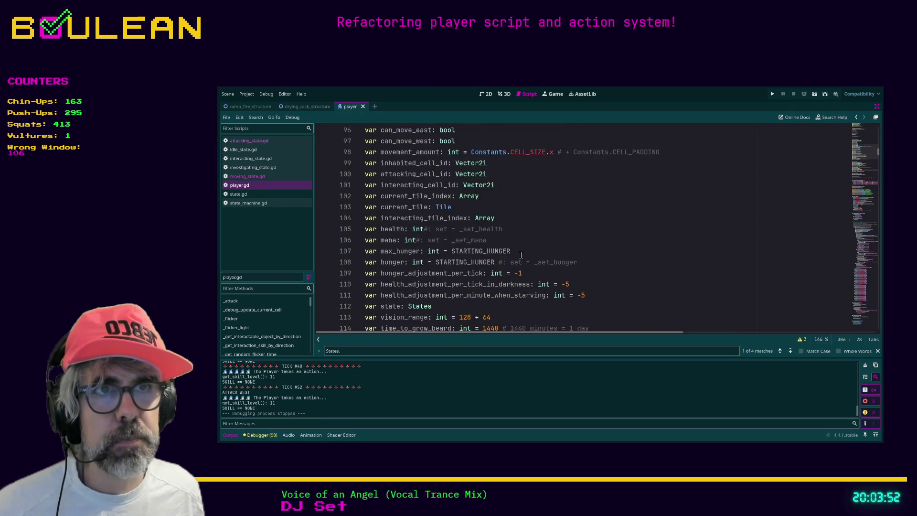
pyautogui.click(468, 256)
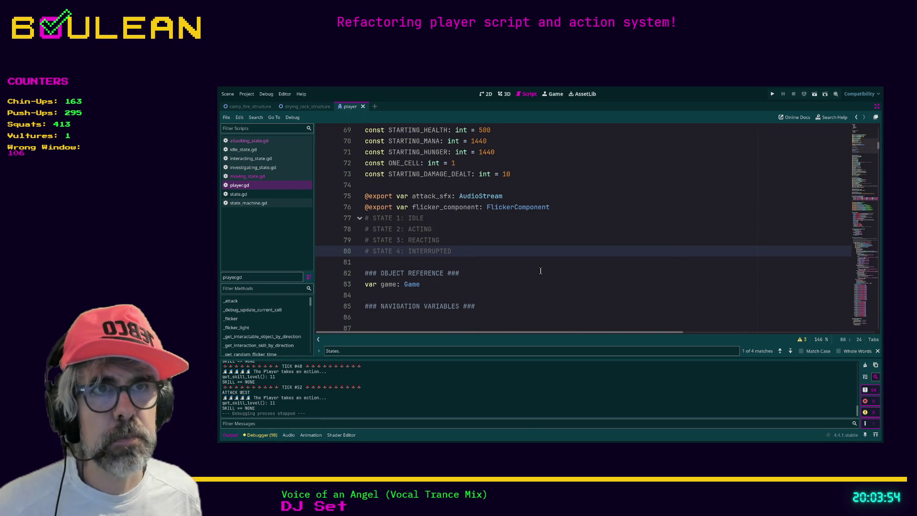
# - Add a 'STATE 4: MOVING' comment after REACTING and move to INTERRUPTED's state number
pyautogui.press('Up')
pyautogui.press('Up')
pyautogui.press('Down')
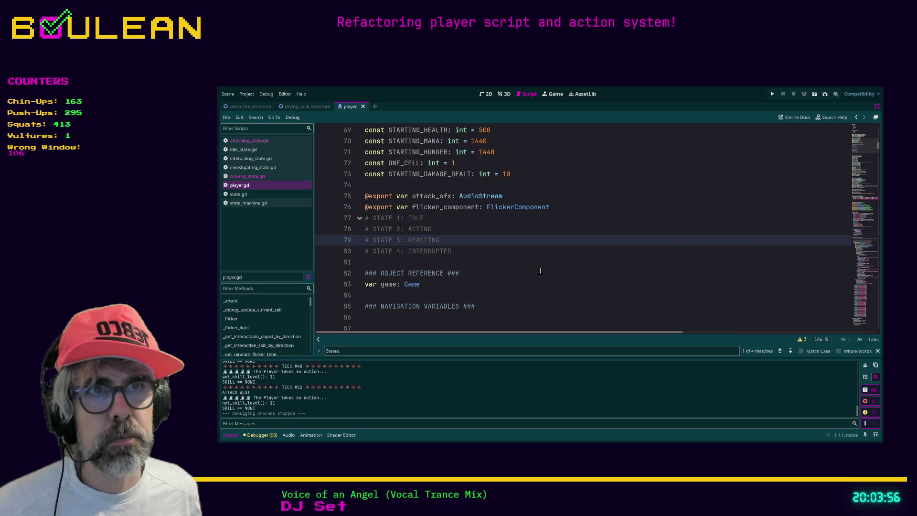
pyautogui.press('Return')
pyautogui.press('Up')
pyautogui.press('Down')
pyautogui.press('Down')
pyautogui.press('Up')
pyautogui.press('BackSpace')
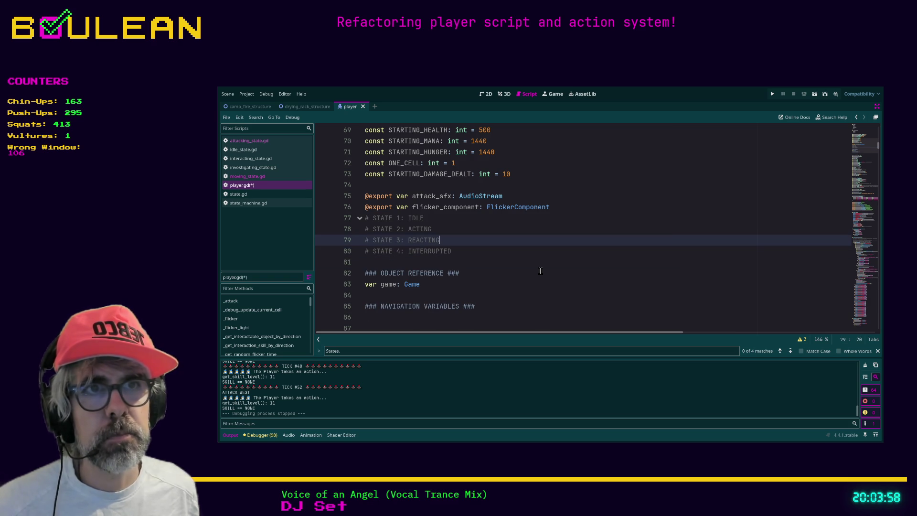
pyautogui.press('Return')
pyautogui.write('#')
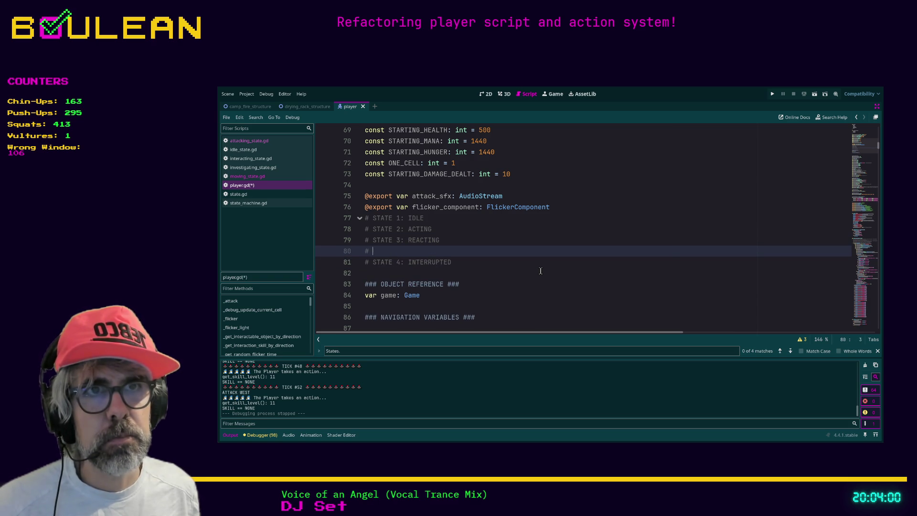
pyautogui.write('STATE 4: MOVING')
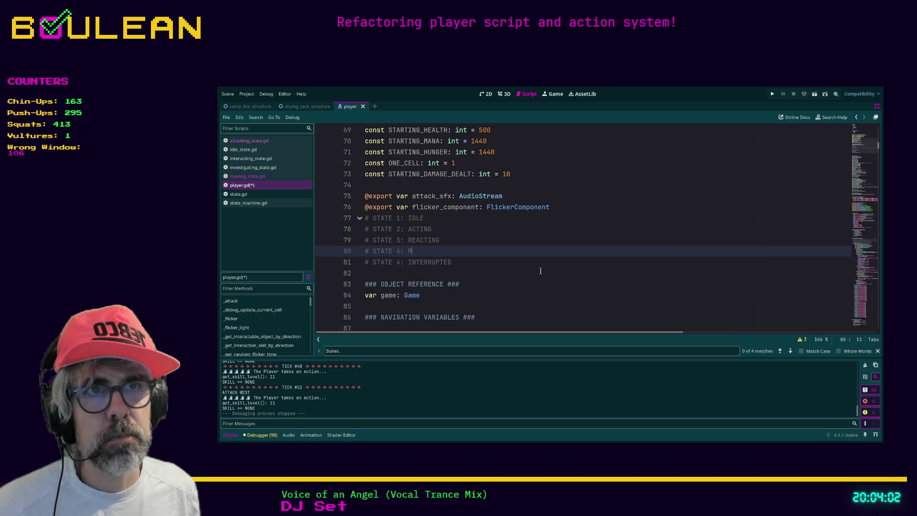
pyautogui.press('Down')
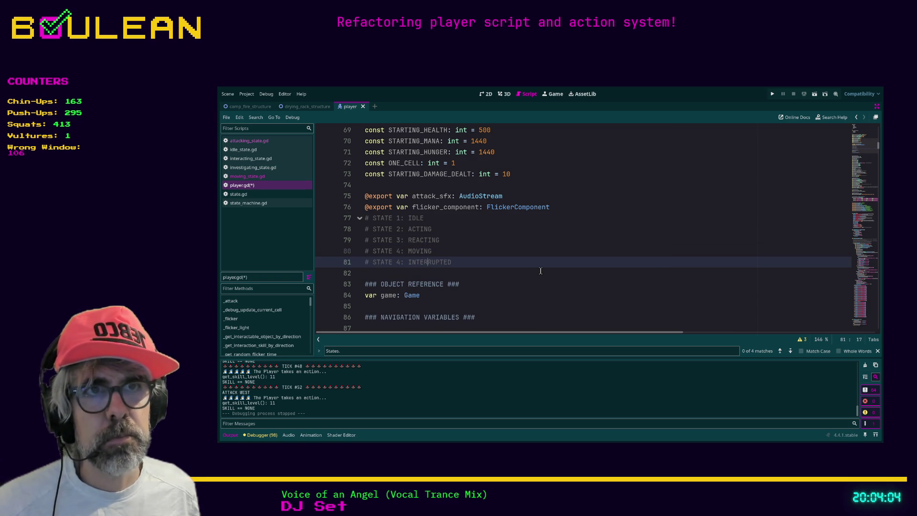
pyautogui.press('Left')
pyautogui.press('Left')
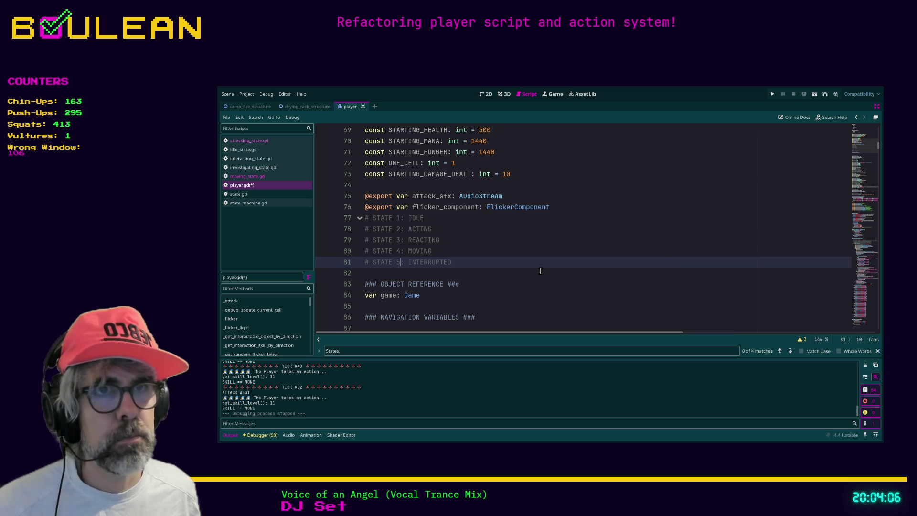
pyautogui.scroll(5, 541, 271)
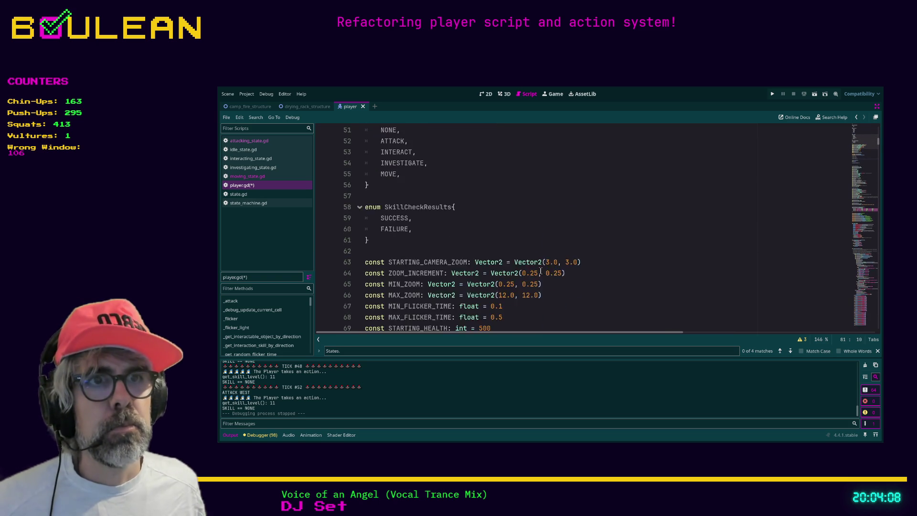
pyautogui.doubleClick(433, 230)
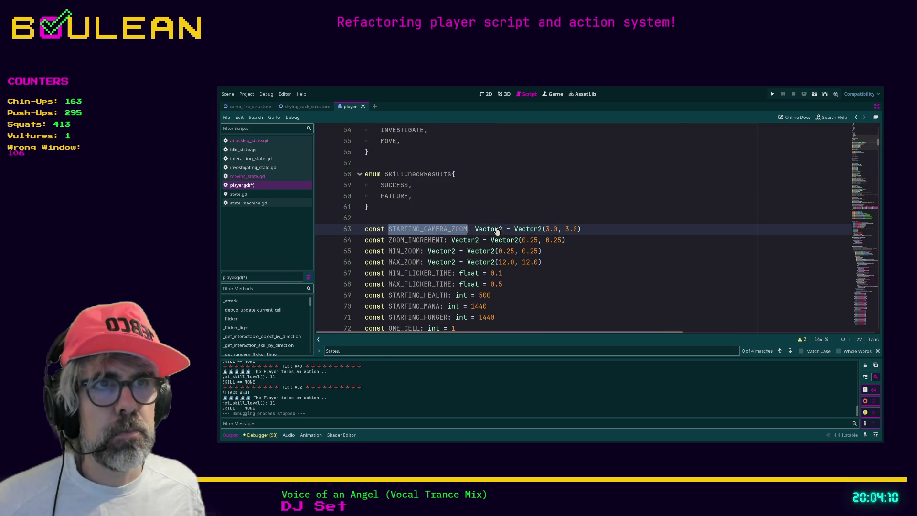
pyautogui.hotkey('ctrl', 'f')
pyautogui.press('Return')
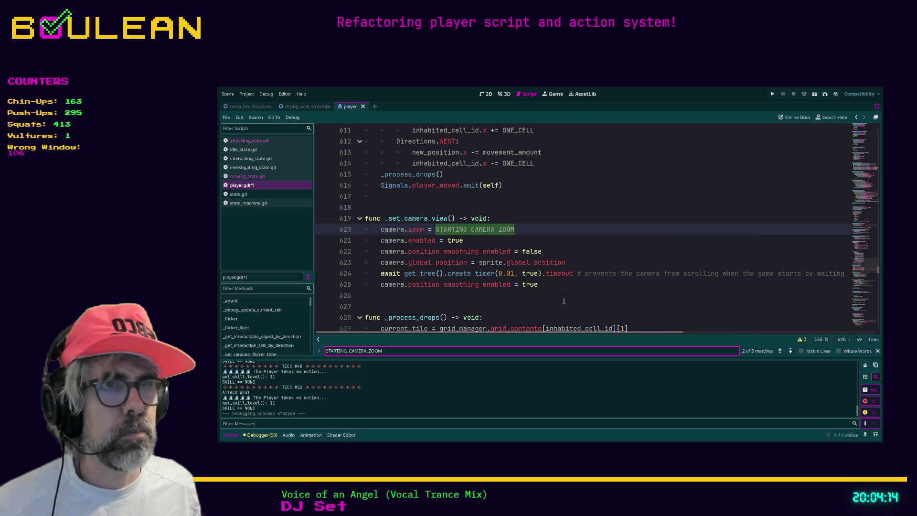
pyautogui.hotkey('shift', 'Return')
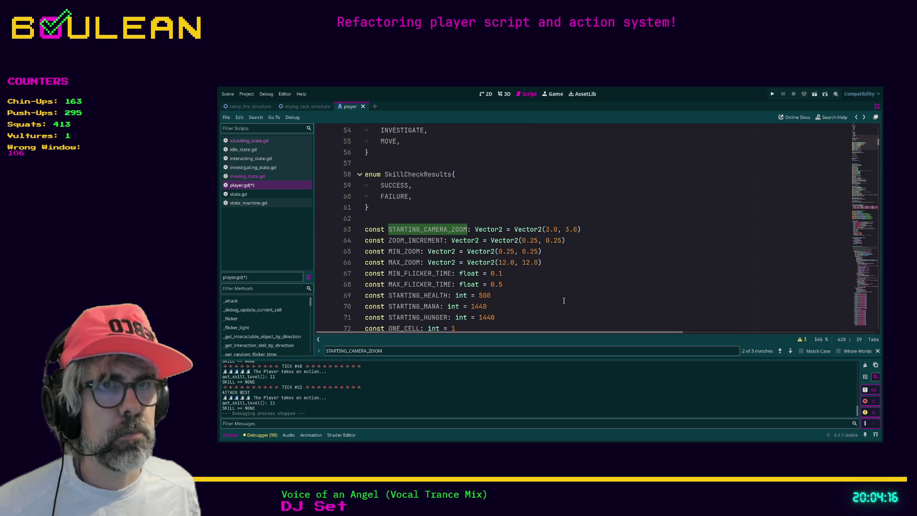
pyautogui.press('Return')
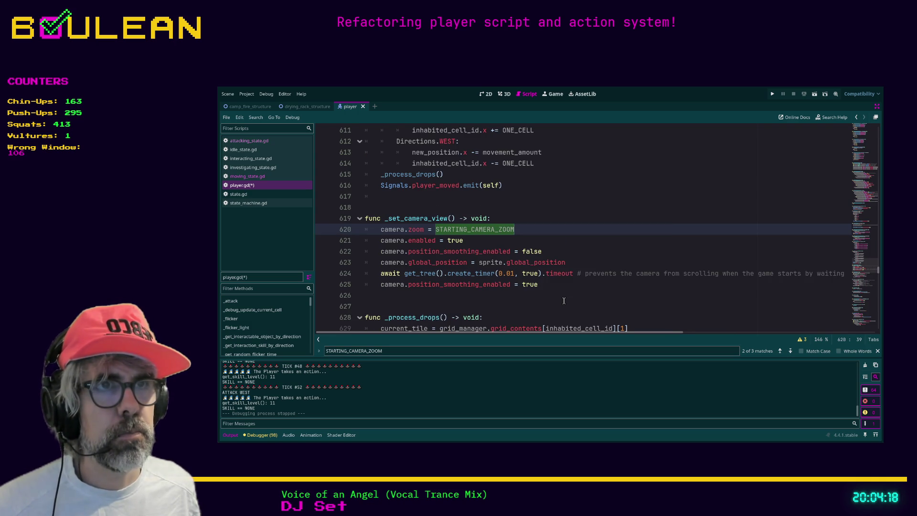
pyautogui.hotkey('shift', 'Return')
pyautogui.press('Return')
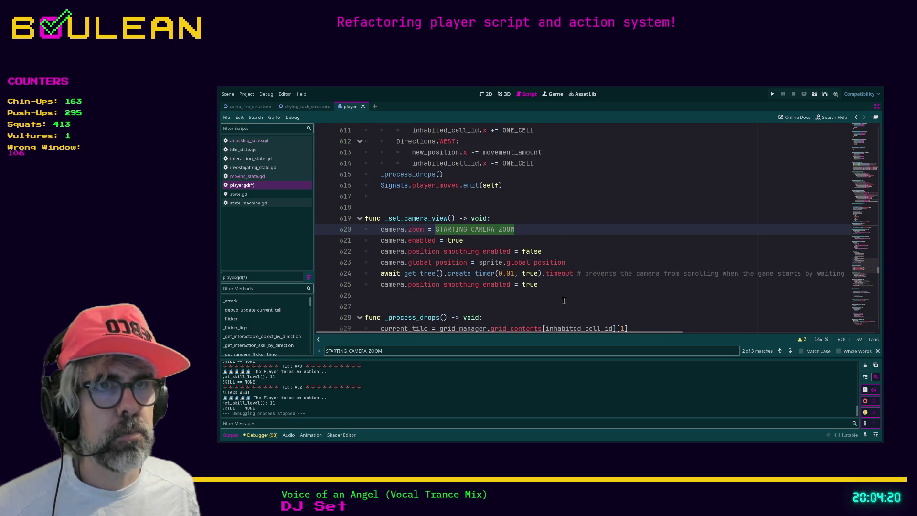
pyautogui.hotkey('shift', 'Return')
pyautogui.press('Return')
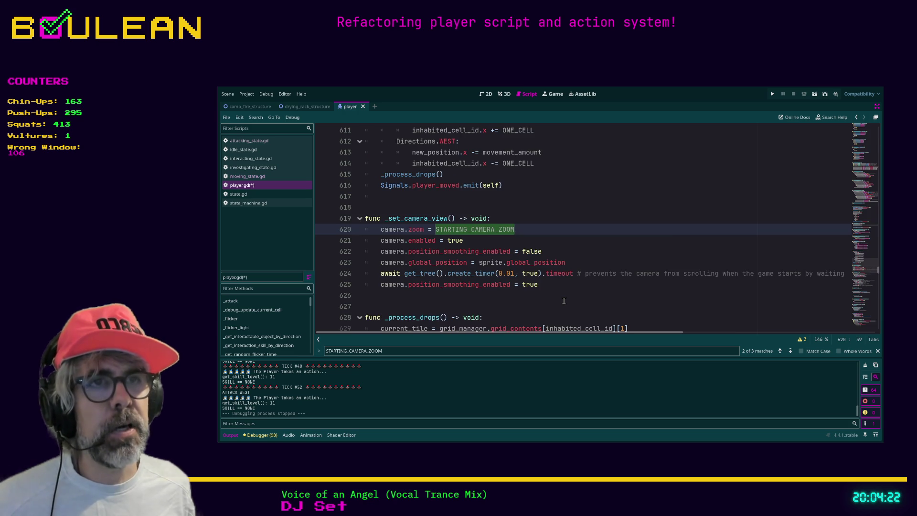
pyautogui.hotkey('shift', 'Return')
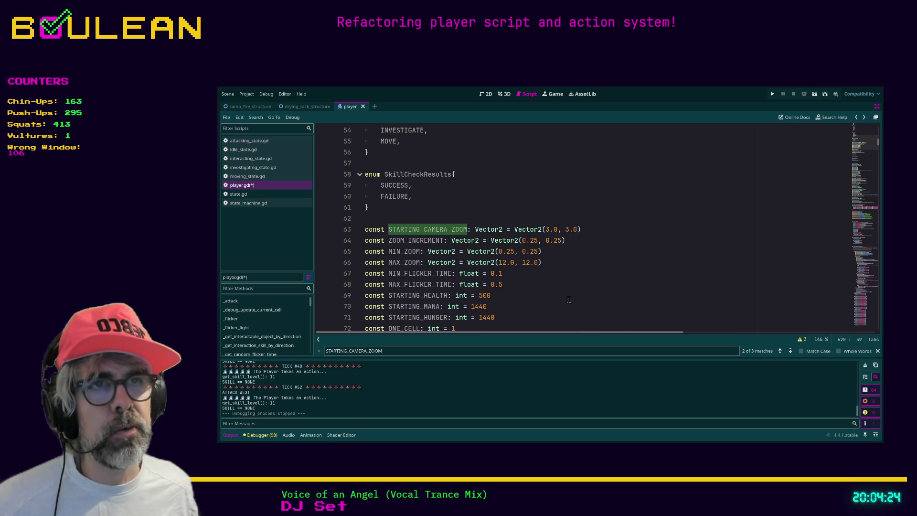
pyautogui.doubleClick(444, 231)
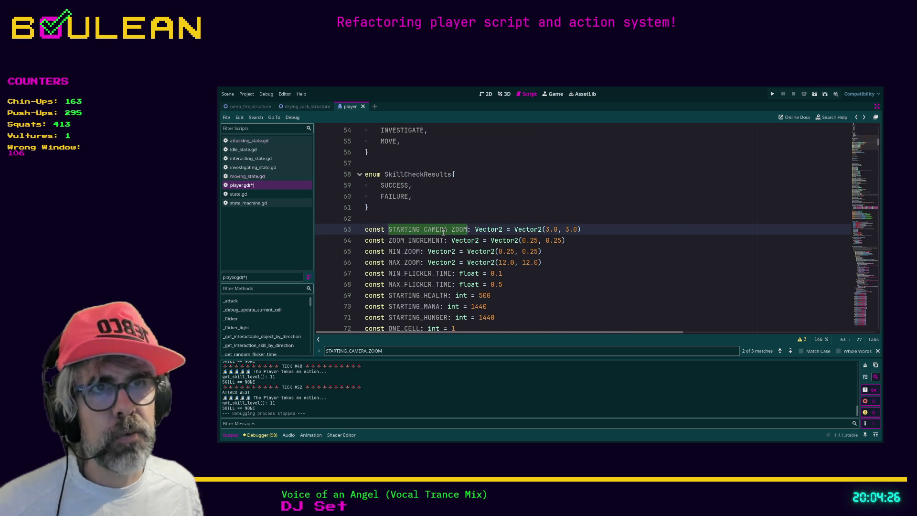
pyautogui.click(387, 352)
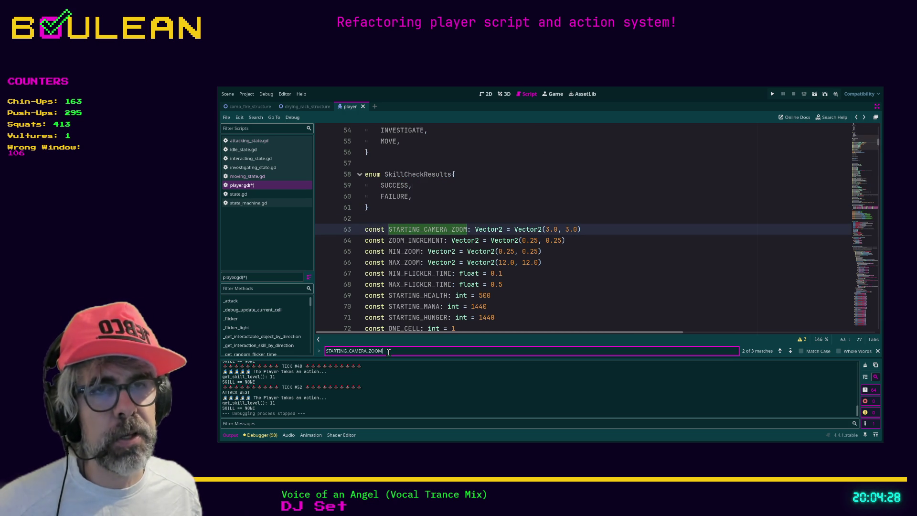
pyautogui.click(790, 350)
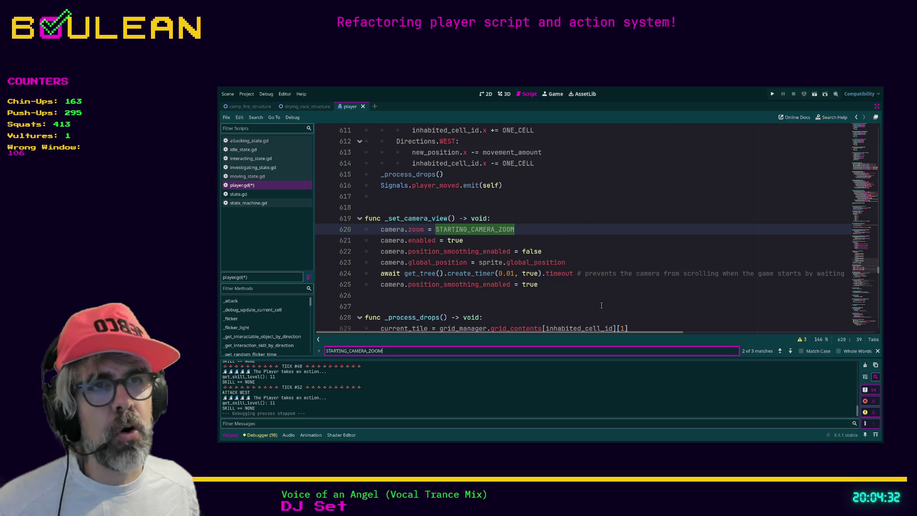
pyautogui.hotkey('shift', 'Return')
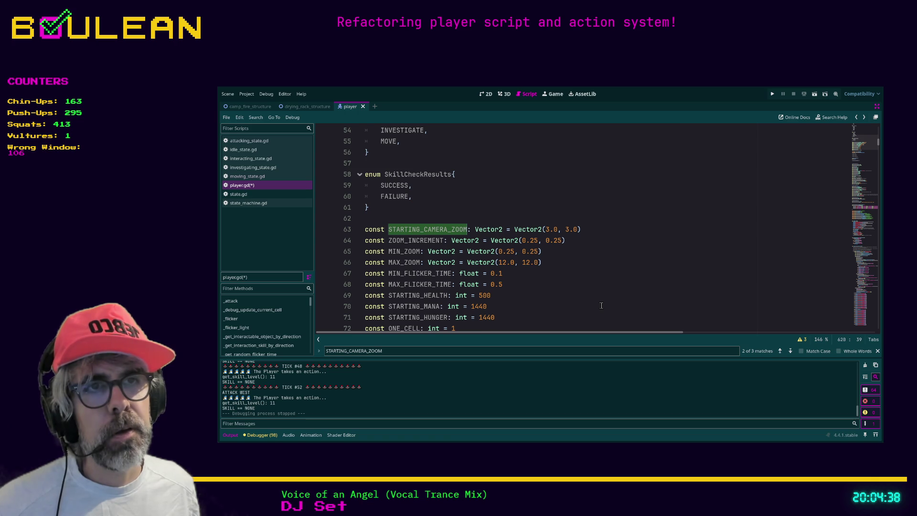
# - Glance at the setup code, return to the state comments, and undo an accidental navigation-variable edit
pyautogui.click(866, 260)
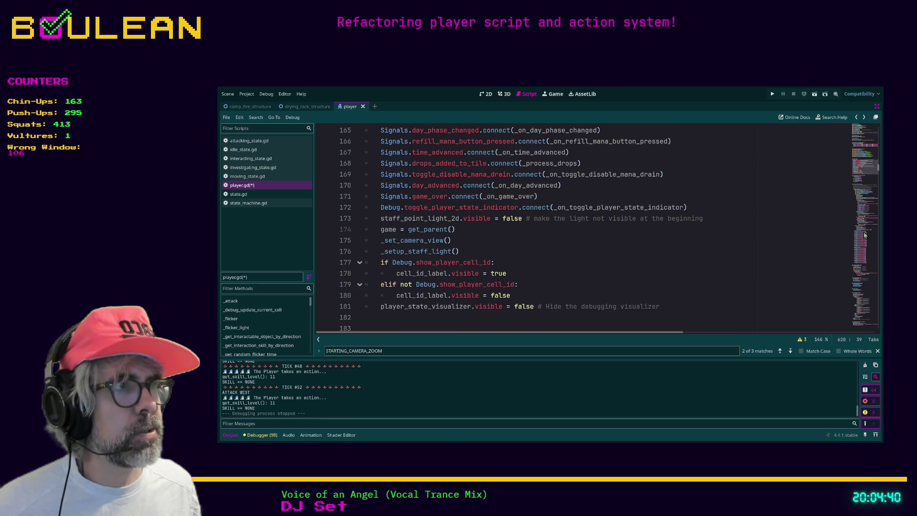
pyautogui.click(698, 295)
pyautogui.hotkey('alt', 'Left')
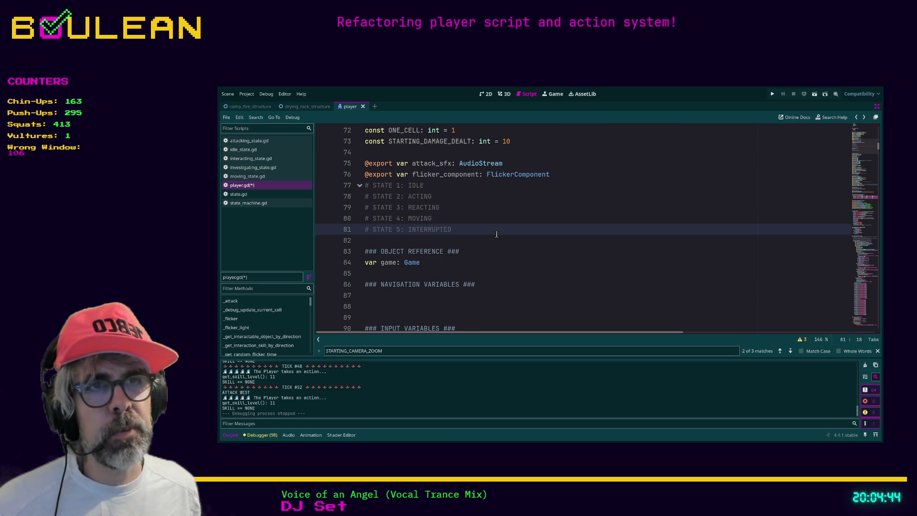
pyautogui.scroll(-1, 496, 234)
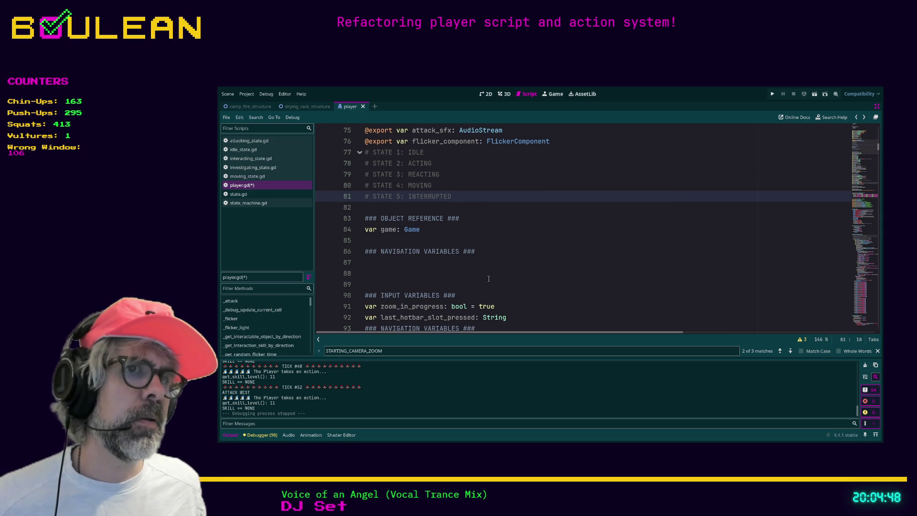
pyautogui.scroll(-5, 478, 215)
pyautogui.click(509, 285)
pyautogui.hotkey('ctrl', 'z')
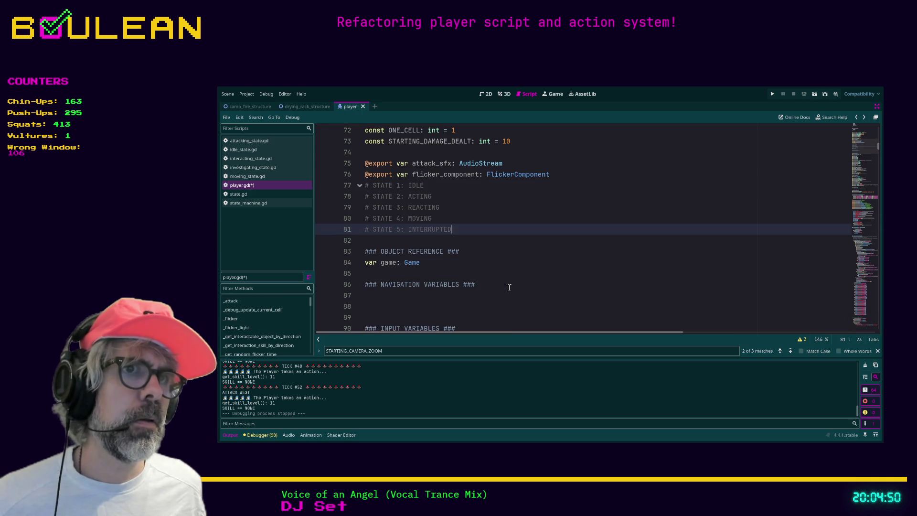
pyautogui.scroll(-1, 509, 287)
pyautogui.scroll(7, 497, 267)
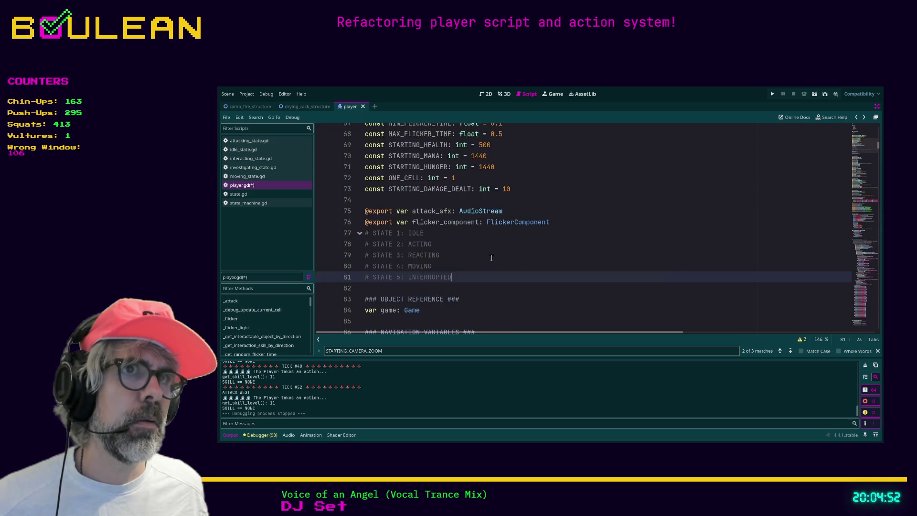
# - Close the search, review ZOOM_INCREMENT and attack_sfx, and restore the scene, filesystem and inspector panels
pyautogui.click(877, 351)
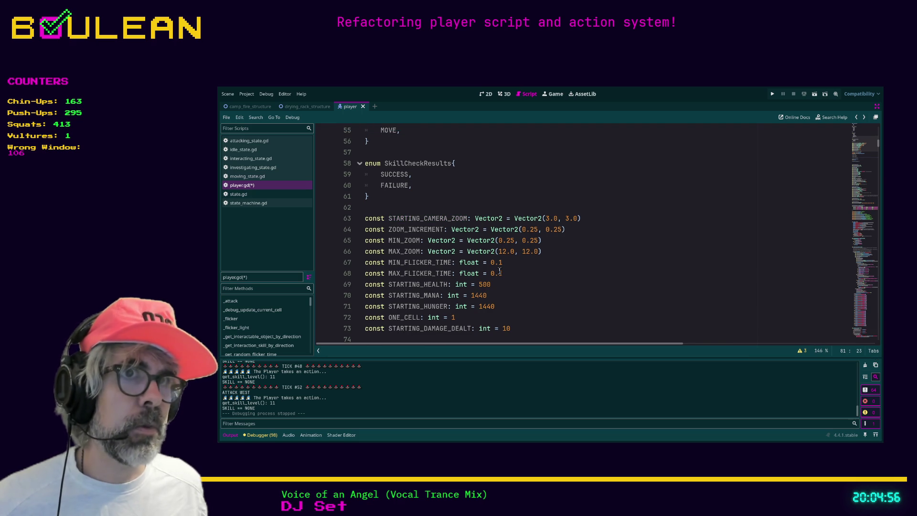
pyautogui.doubleClick(418, 229)
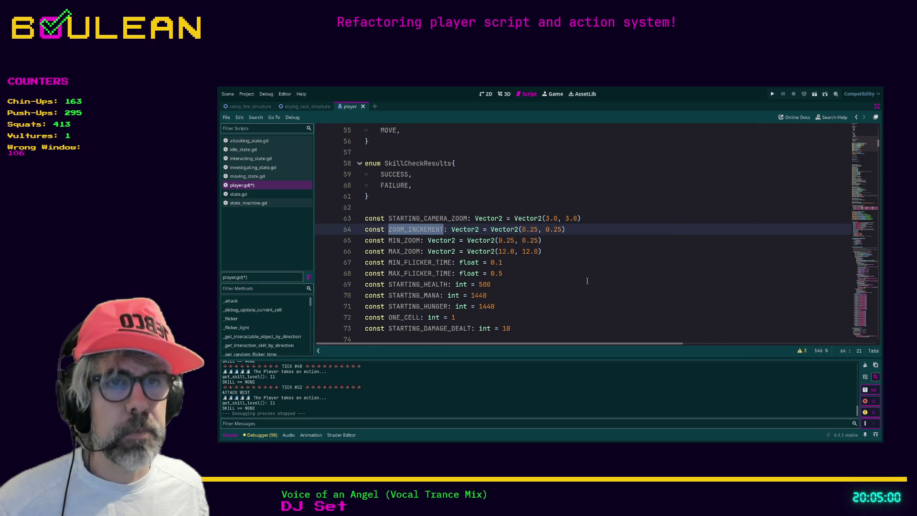
pyautogui.scroll(-5, 587, 281)
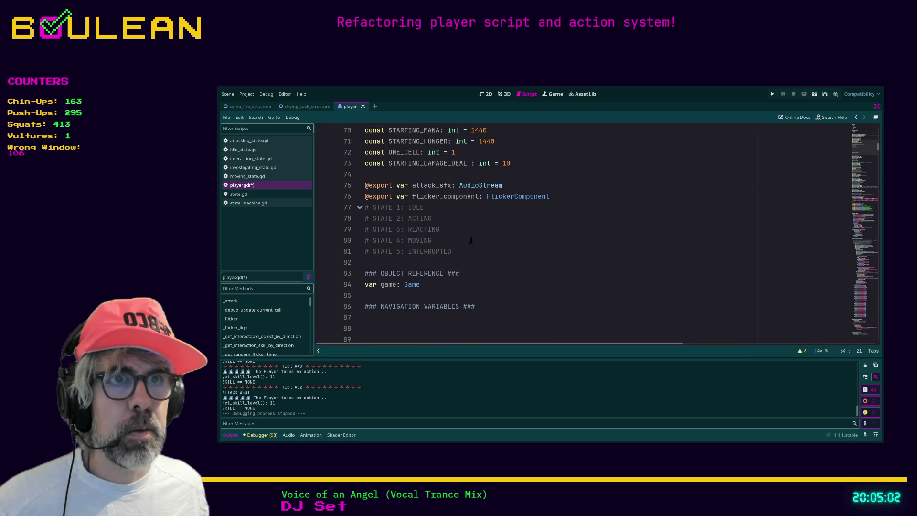
pyautogui.doubleClick(423, 187)
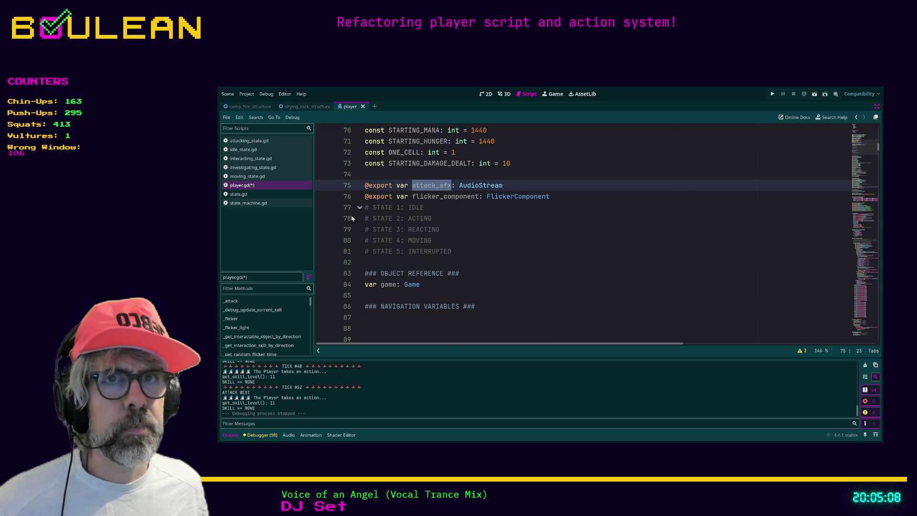
pyautogui.click(247, 176)
pyautogui.click(254, 186)
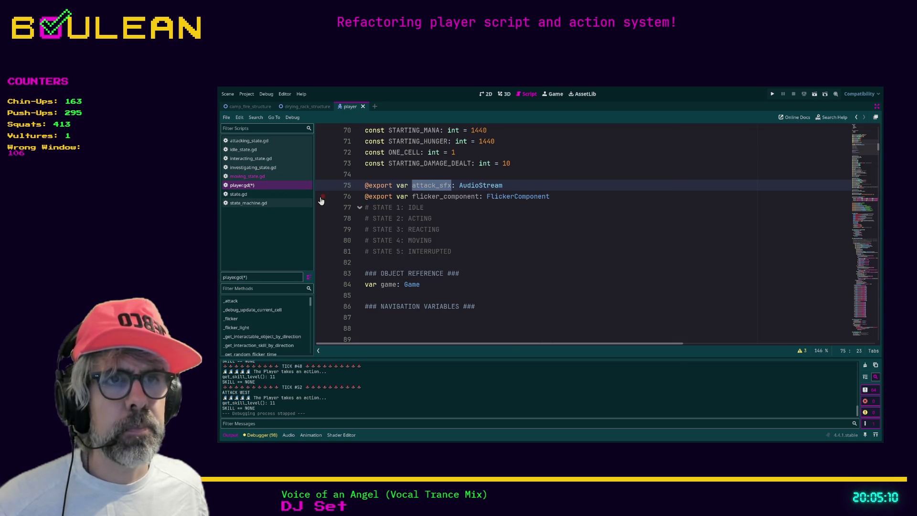
pyautogui.hotkey('ctrl', 'shift', 'F11')
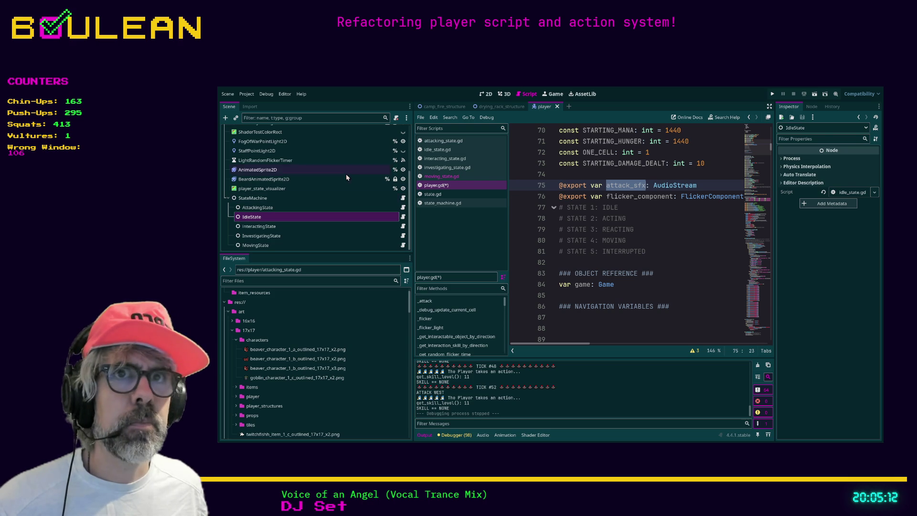
# - Check the Player node's Inspector, confirming Attack Sfx is empty, then select attack_sfx on line 75
pyautogui.scroll(1, 285, 159)
pyautogui.click(256, 131)
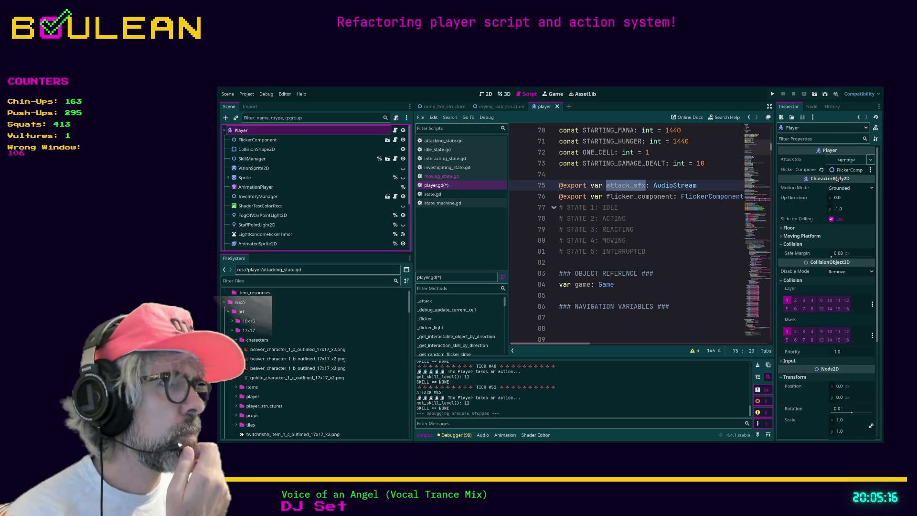
pyautogui.scroll(-5, 855, 234)
pyautogui.scroll(-2, 855, 233)
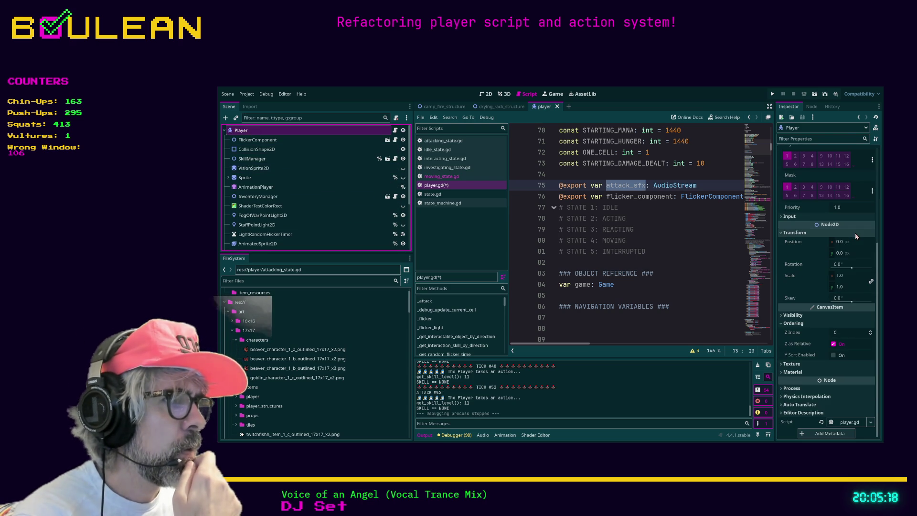
pyautogui.scroll(7, 827, 318)
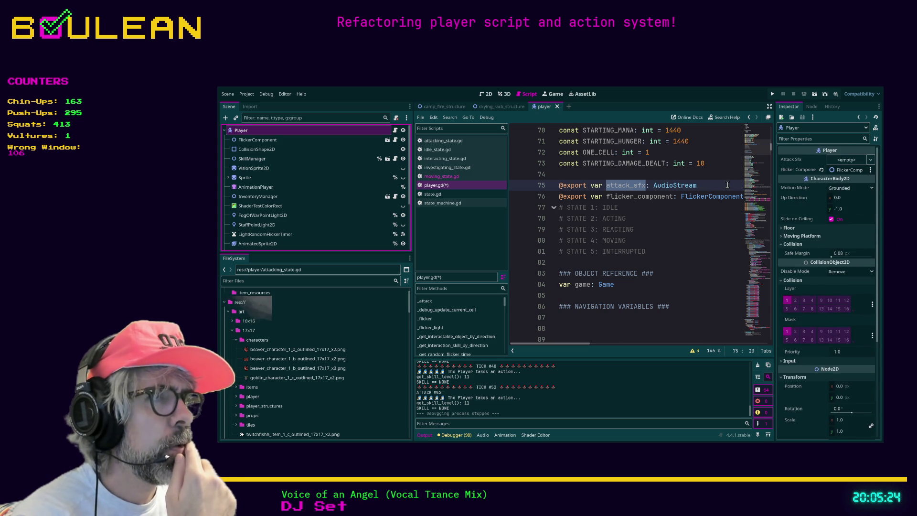
pyautogui.click(701, 186)
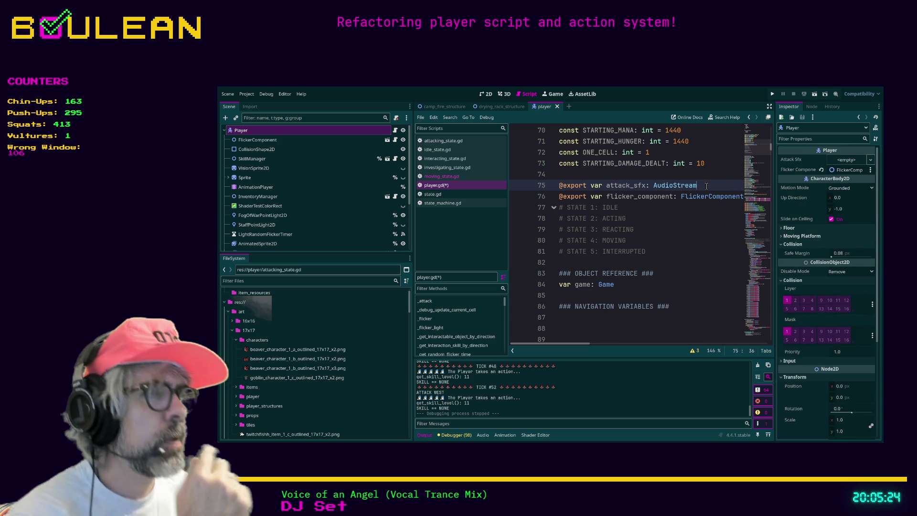
pyautogui.doubleClick(620, 184)
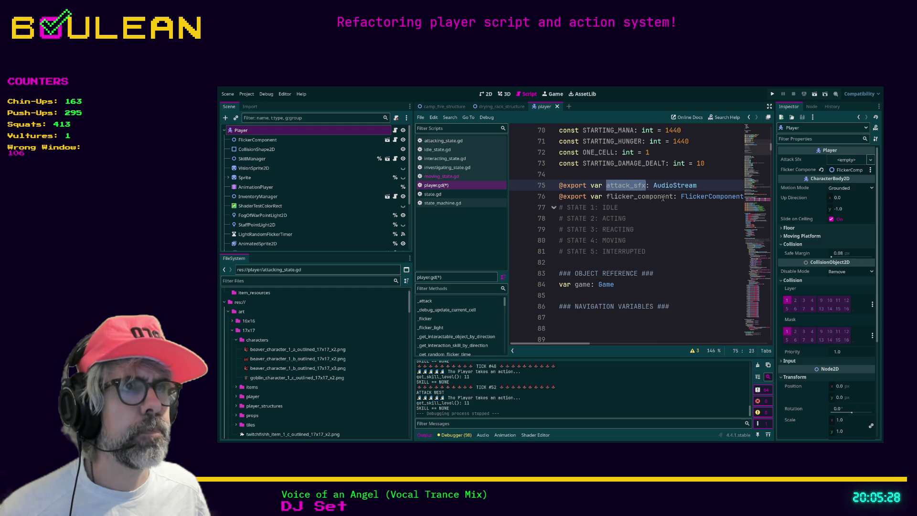
# - Comment out the attack_sfx export on line 75
pyautogui.hotkey('ctrl', 'f')
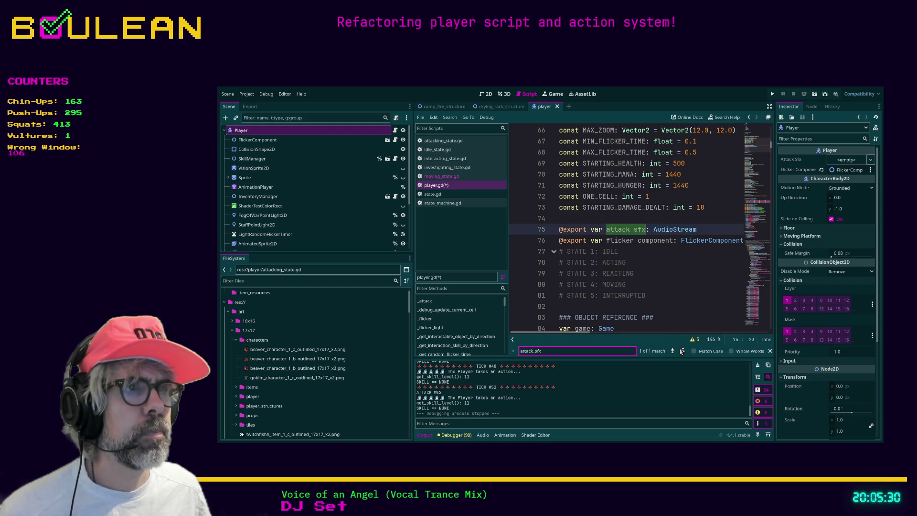
pyautogui.click(711, 230)
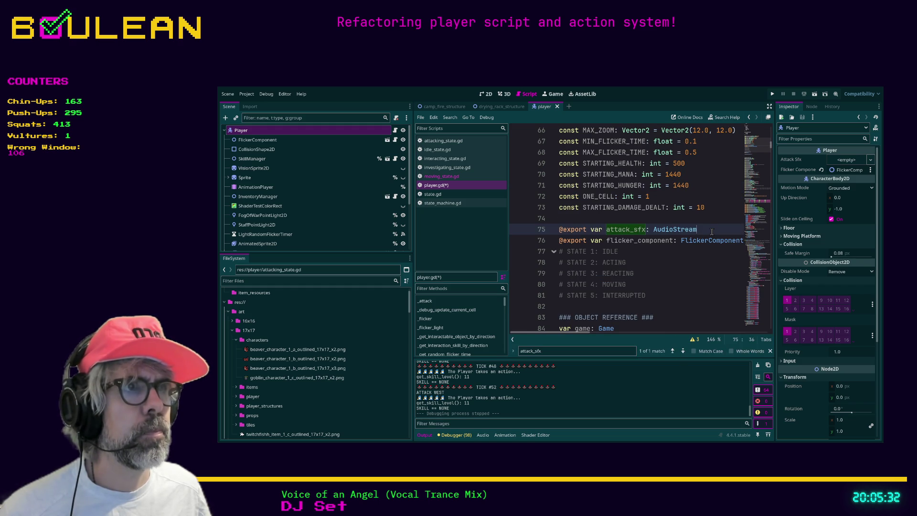
pyautogui.hotkey('ctrl', 'k')
pyautogui.press('Down')
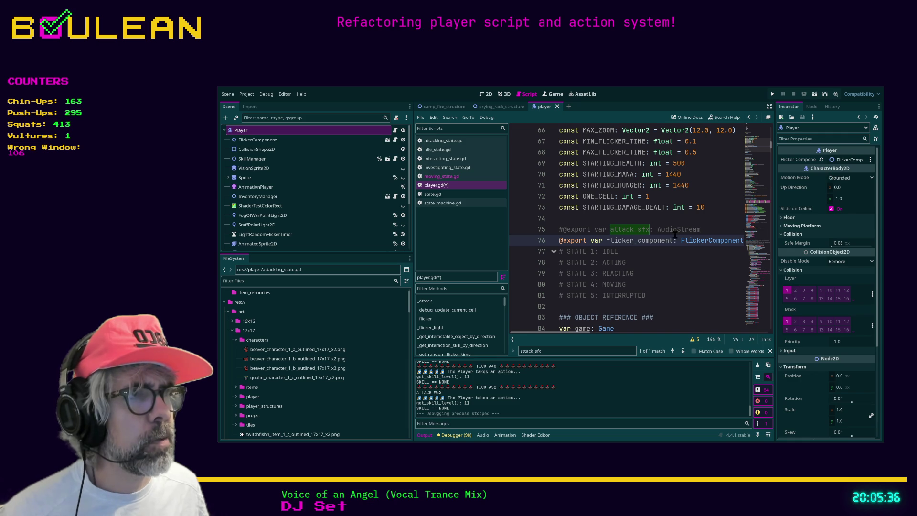
pyautogui.click(711, 220)
# - Search for flicker_component and step through its 3 matches, ending in _flicker
pyautogui.scroll(-2, 709, 227)
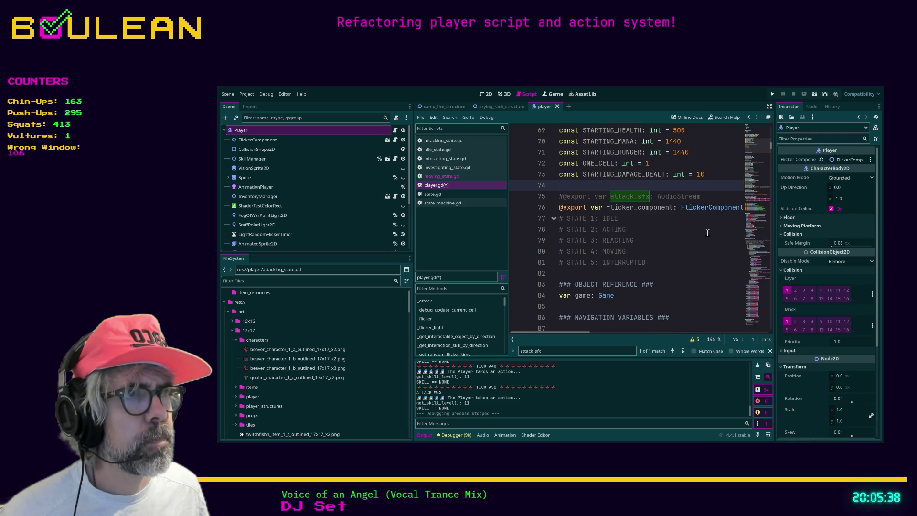
pyautogui.scroll(1, 707, 233)
pyautogui.doubleClick(641, 208)
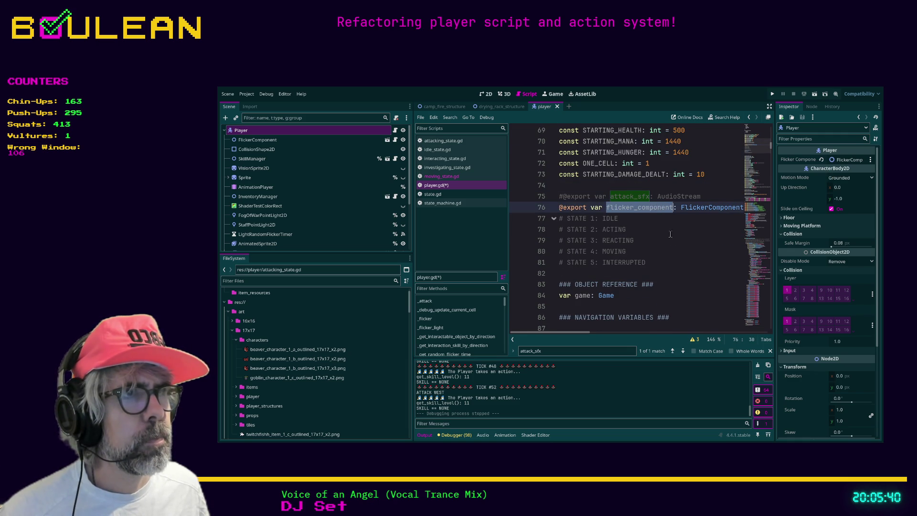
pyautogui.hotkey('ctrl', 'f')
pyautogui.press('Return')
pyautogui.press('Return')
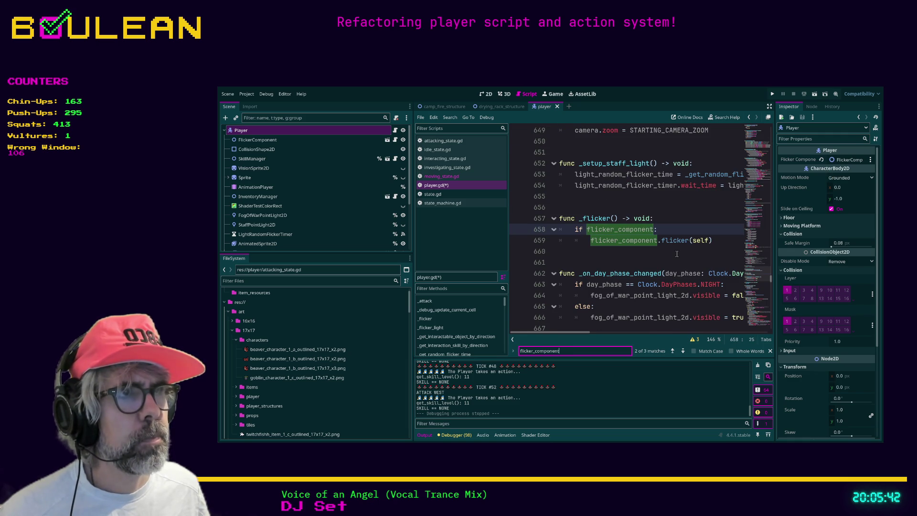
pyautogui.press('Return')
# - Review the surrounding code and switch to distraction-free mode so the script fills the window
pyautogui.scroll(-3, 679, 254)
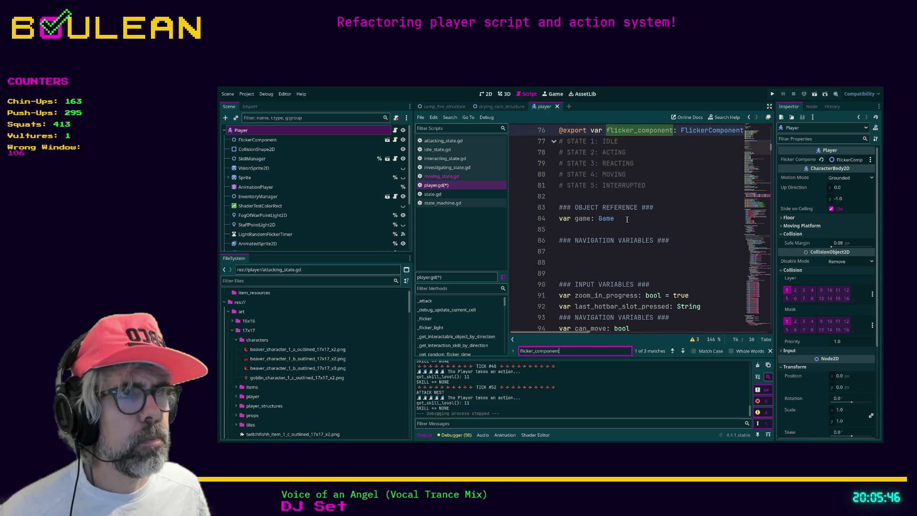
pyautogui.scroll(-1, 627, 220)
pyautogui.scroll(1, 634, 231)
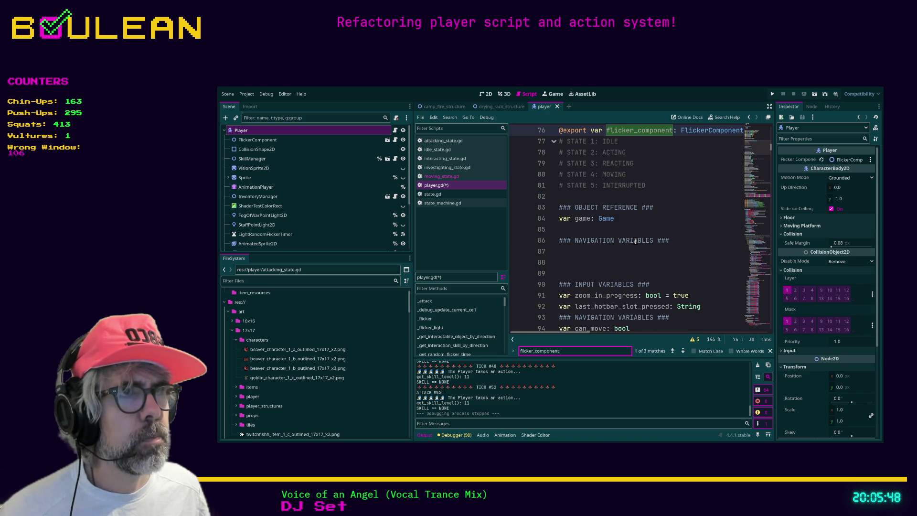
pyautogui.scroll(1, 635, 242)
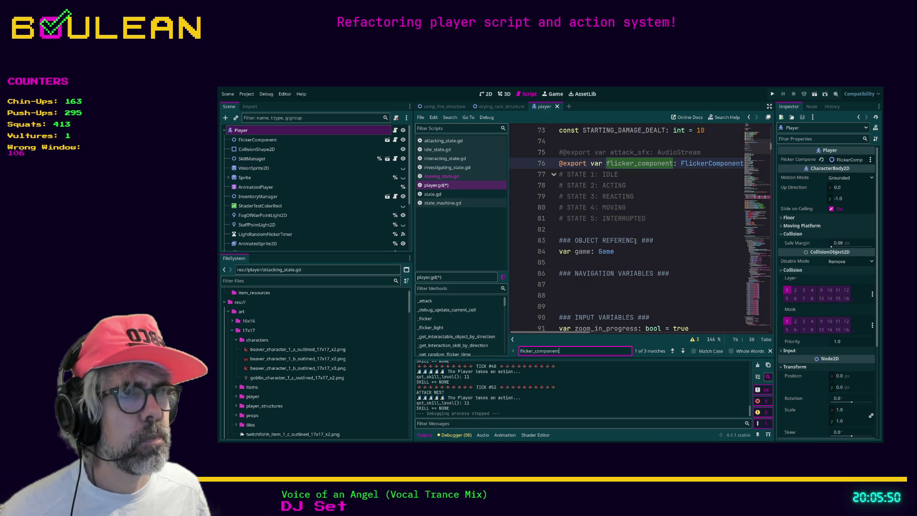
pyautogui.click(688, 258)
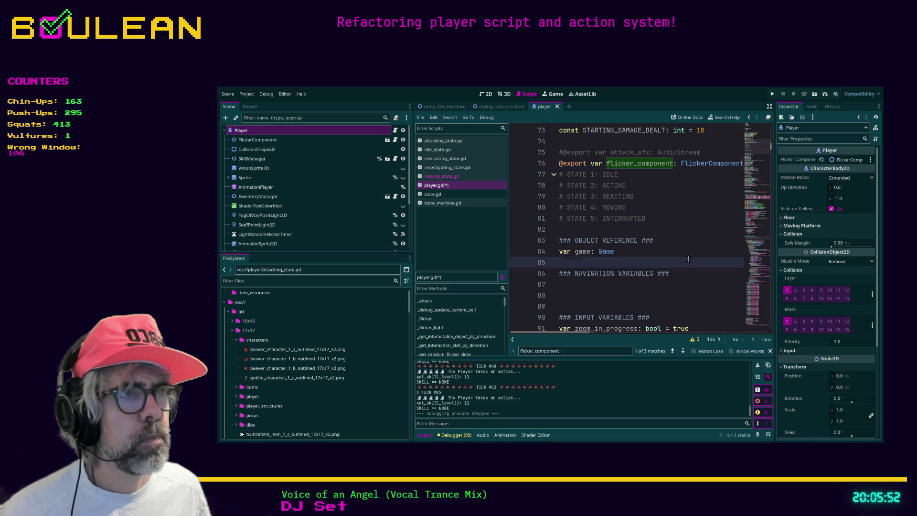
pyautogui.hotkey('ctrl', 'shift', 'F11')
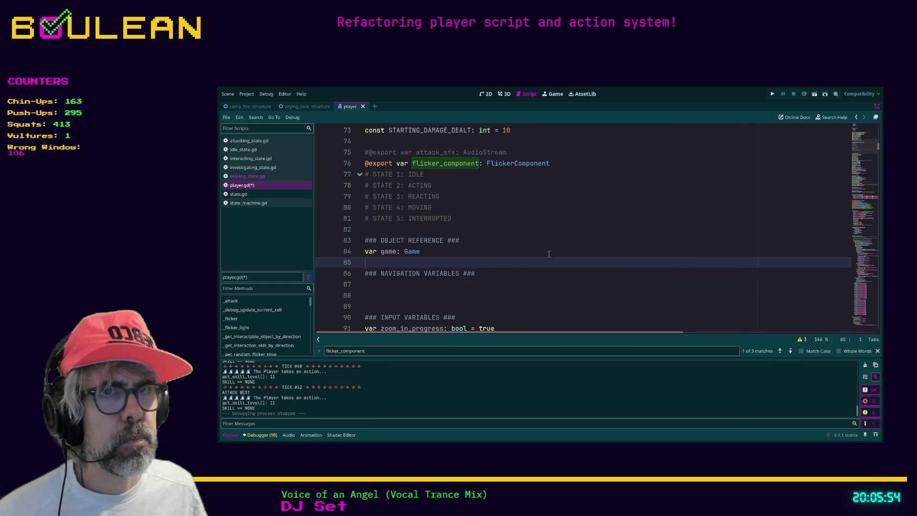
# - Search player.gd for 'game', glance at the 2D scene view, and restore the side panels
pyautogui.click(548, 253)
pyautogui.hotkey('ctrl', 'f')
pyautogui.write('game')
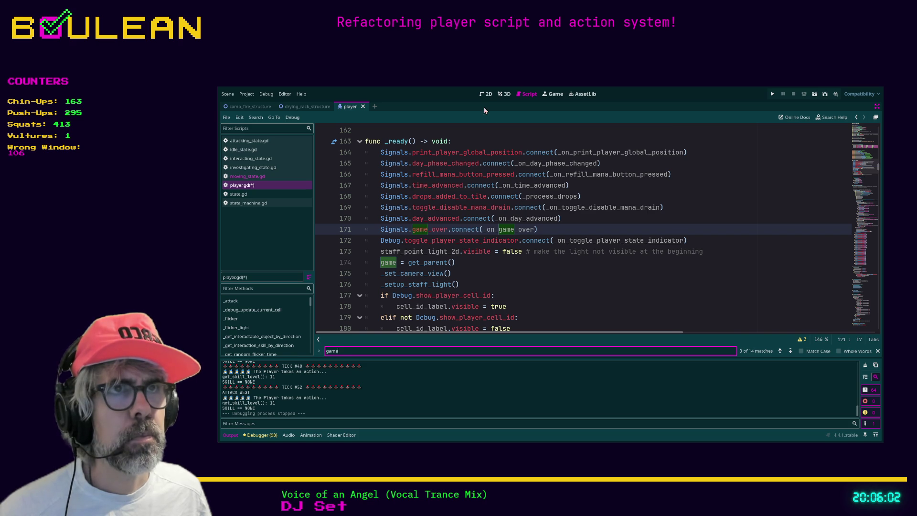
pyautogui.click(486, 94)
pyautogui.click(529, 94)
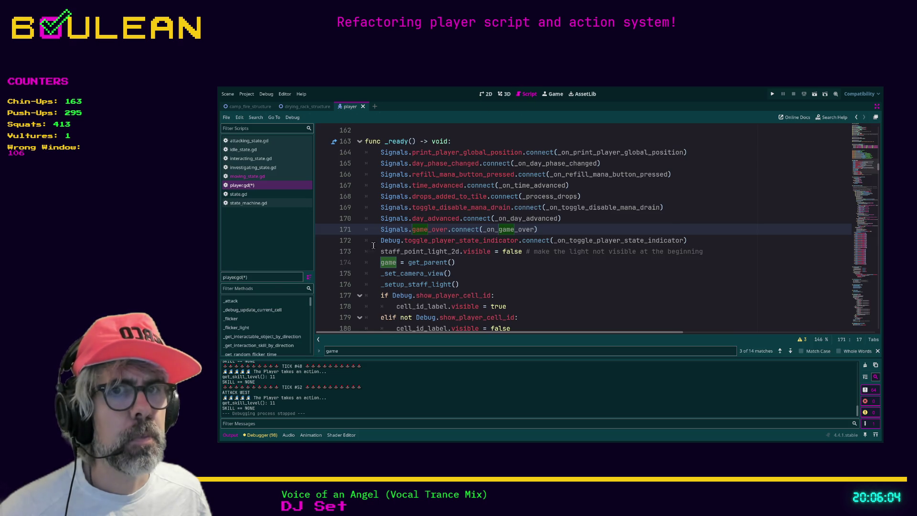
pyautogui.click(537, 282)
pyautogui.hotkey('ctrl', 'shift', 'F11')
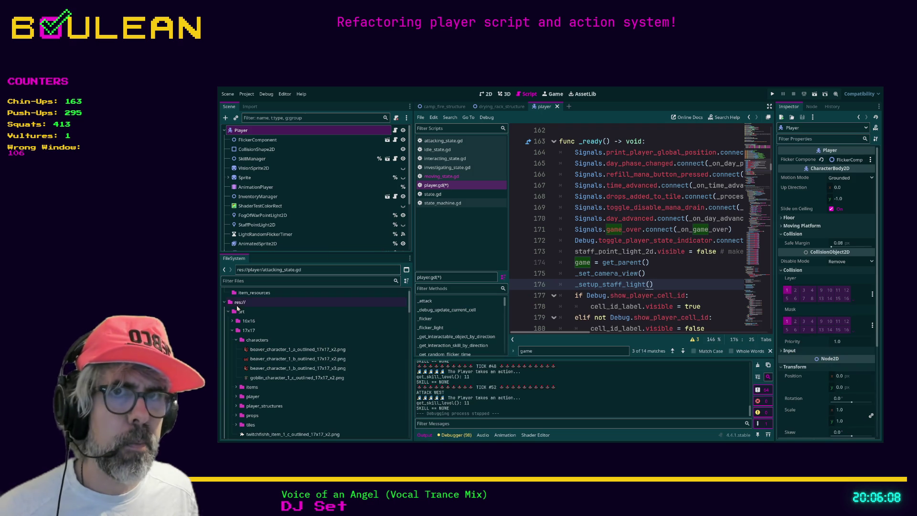
# - Filter the FileSystem dock by 'game' and open game.gd in the script editor
pyautogui.click(265, 281)
pyautogui.write('game')
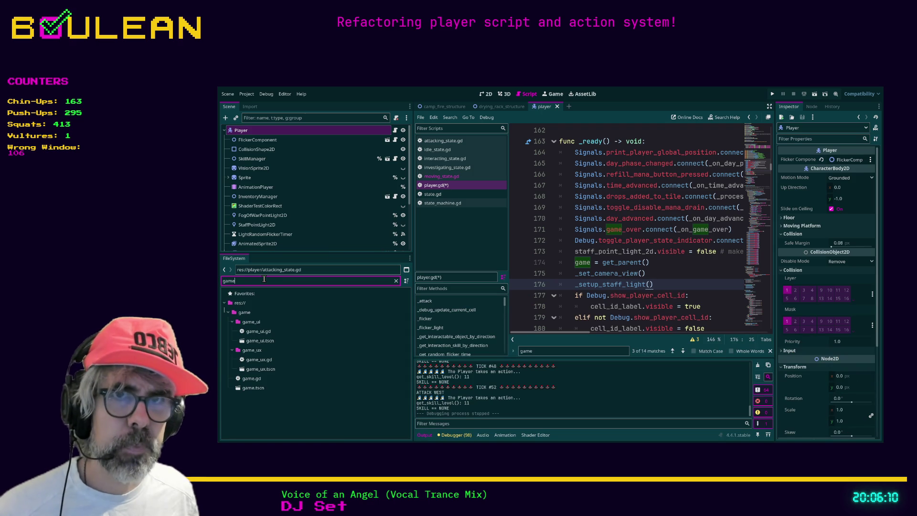
pyautogui.click(269, 379)
pyautogui.doubleClick(269, 379)
# - Search game.gd for 'player' references and scroll up through the expanded script
pyautogui.click(564, 267)
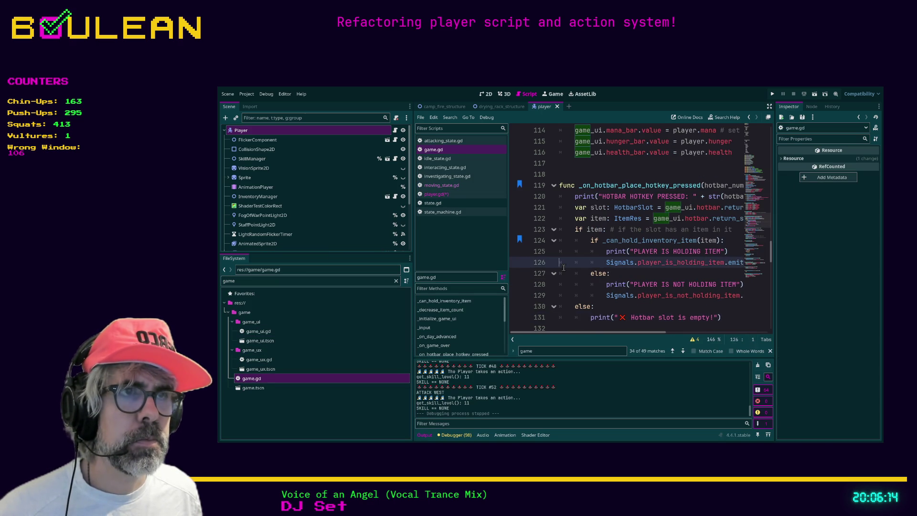
pyautogui.scroll(3, 564, 267)
pyautogui.click(568, 260)
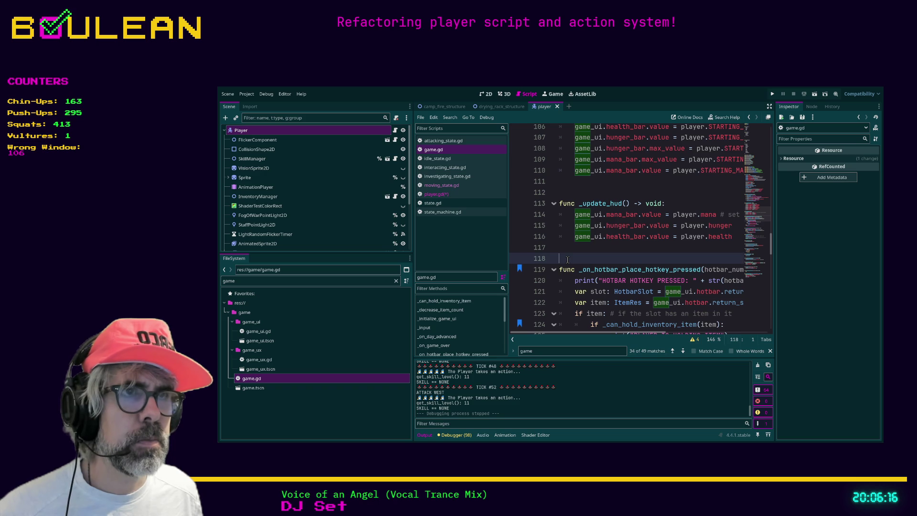
pyautogui.hotkey('ctrl', 'f')
pyautogui.write('player')
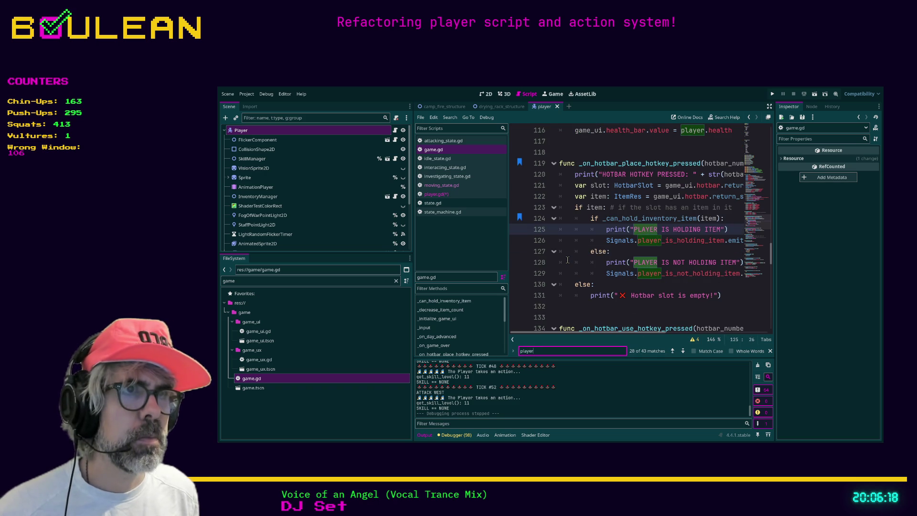
pyautogui.click(568, 260)
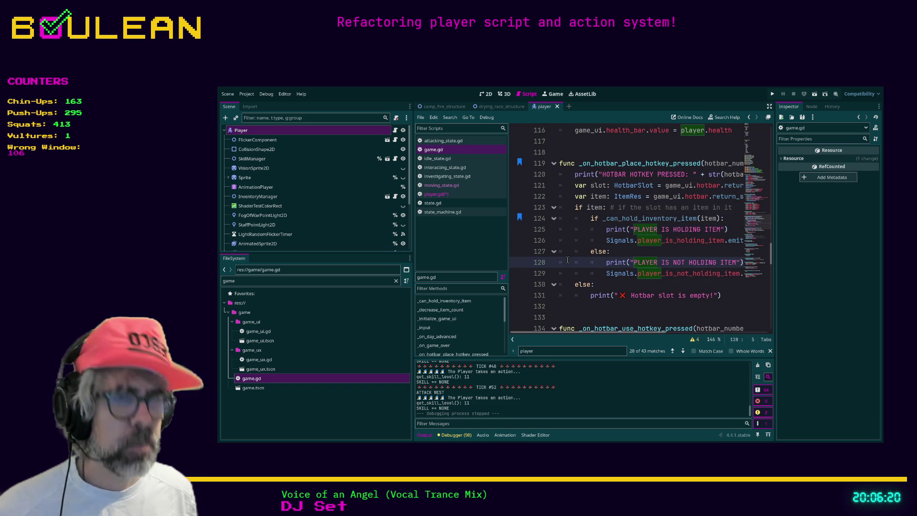
pyautogui.hotkey('ctrl', 'shift', 'F11')
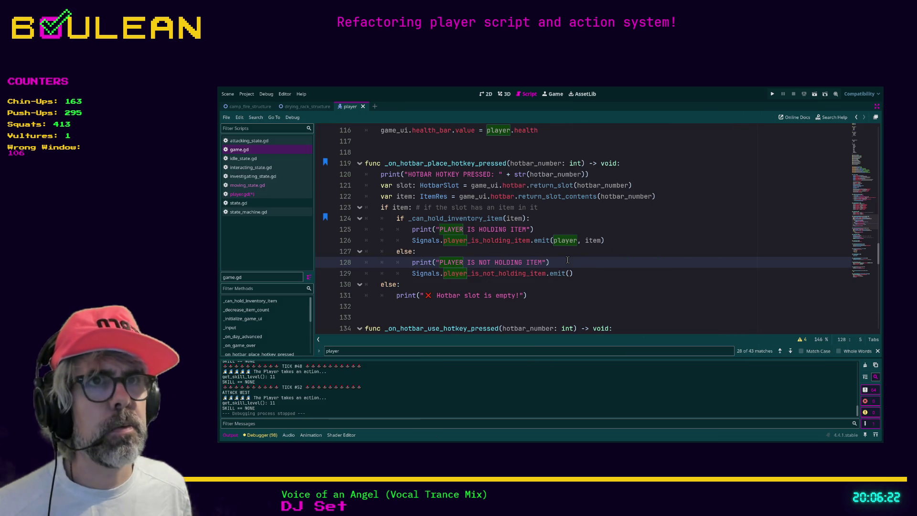
pyautogui.scroll(5, 570, 258)
pyautogui.scroll(3, 570, 259)
pyautogui.scroll(12, 570, 258)
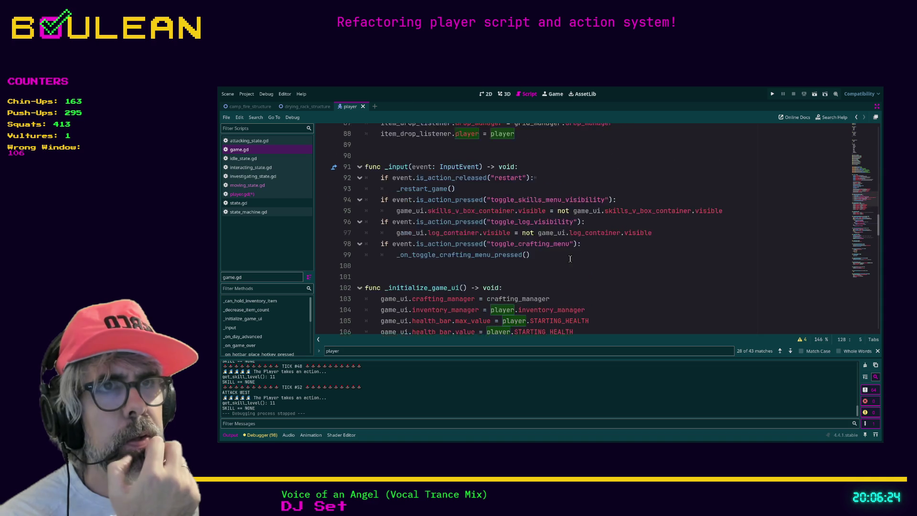
pyautogui.scroll(2, 570, 259)
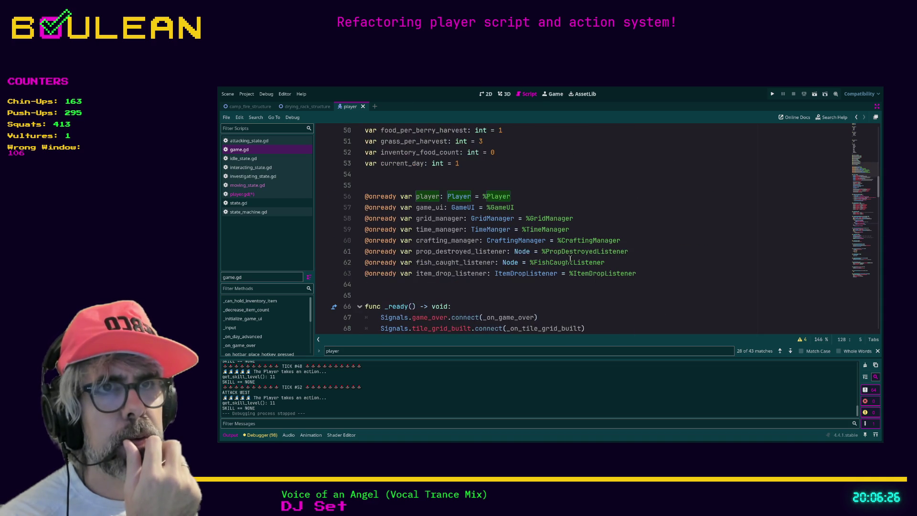
# - Add 'player.game = self' on line 74 of _ready, just above the game_state line
pyautogui.click(591, 184)
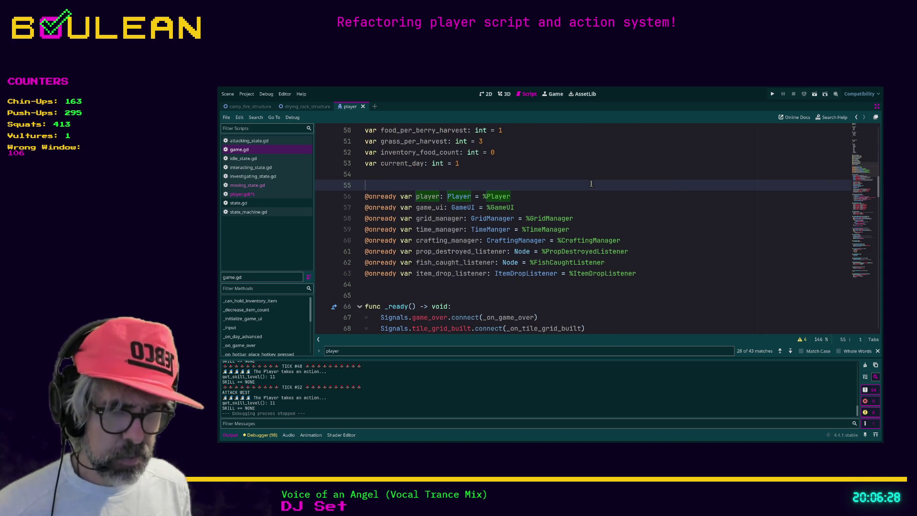
pyautogui.hotkey('ctrl', 'f')
pyautogui.write('player.game')
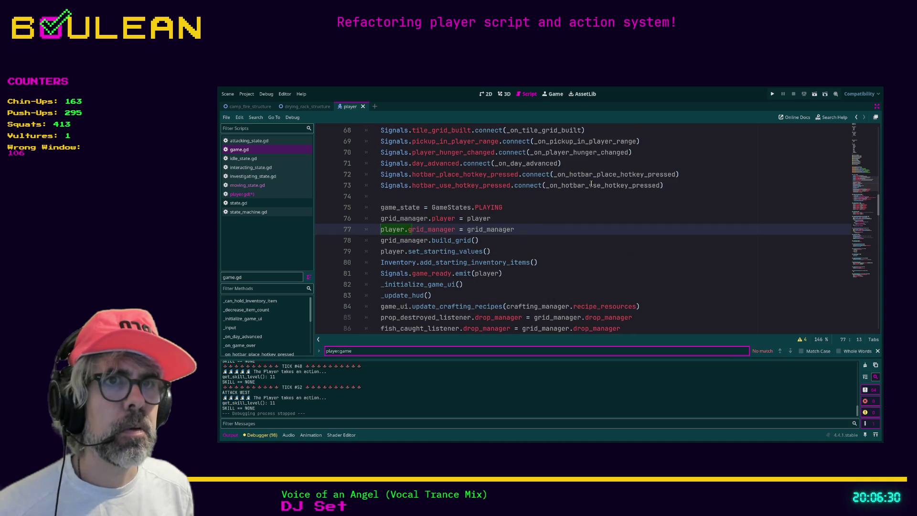
pyautogui.scroll(6, 598, 184)
pyautogui.scroll(-4, 406, 269)
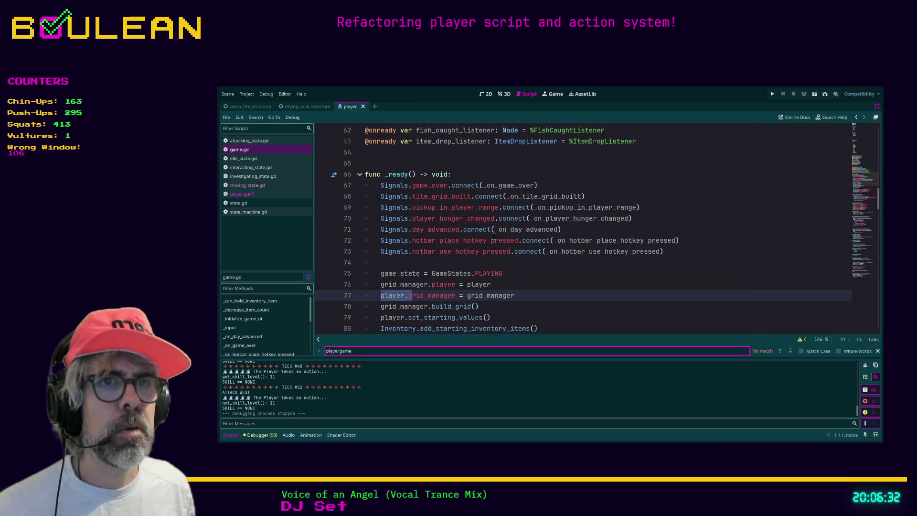
pyautogui.click(405, 271)
pyautogui.press('Up')
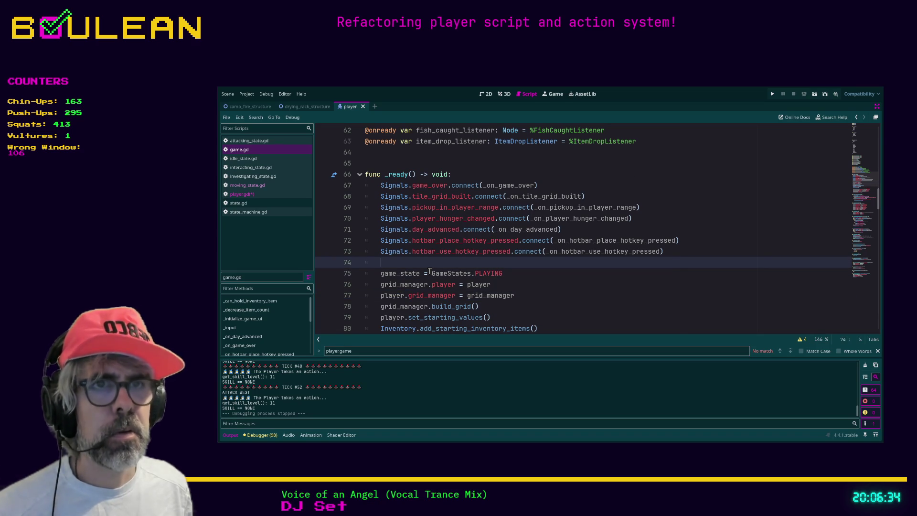
pyautogui.write('player.game = self')
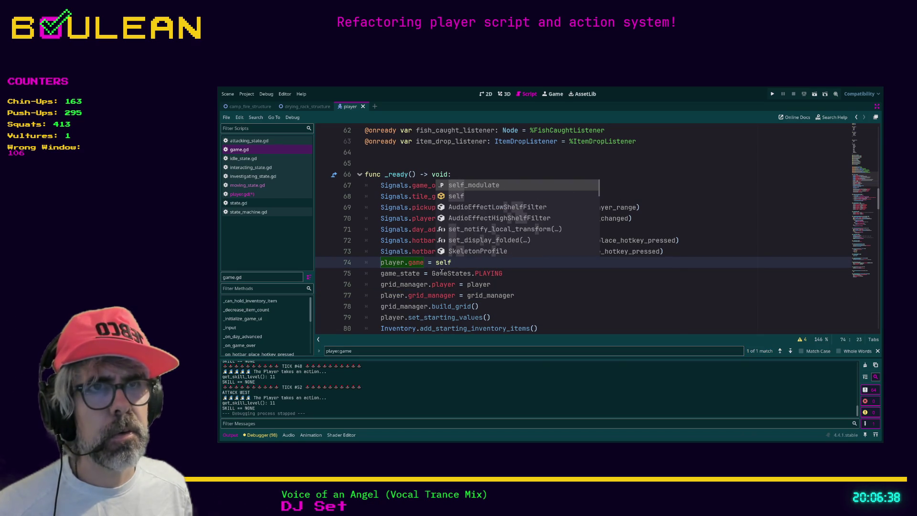
pyautogui.click(522, 294)
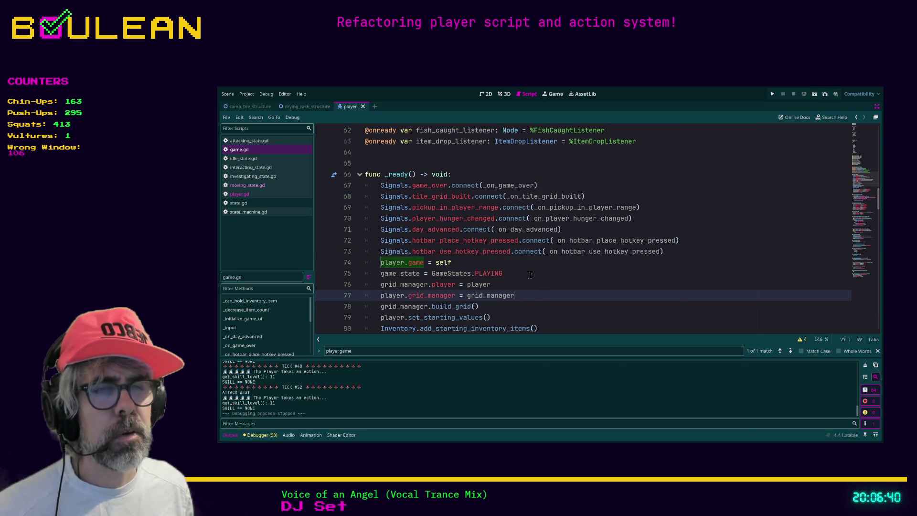
# - Comment out the game = get_parent() line 174 in player.gd
pyautogui.click(254, 194)
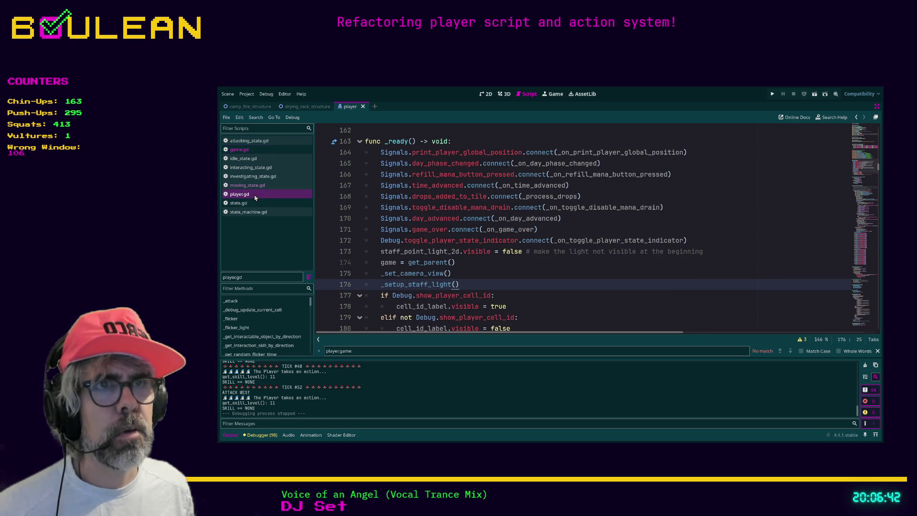
pyautogui.moveTo(463, 263); pyautogui.dragTo(356, 266)
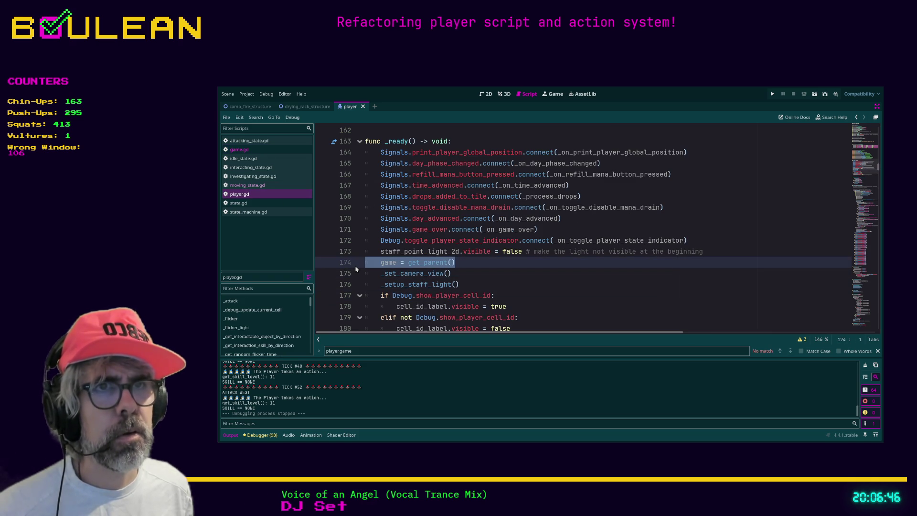
pyautogui.hotkey('ctrl', 'k')
# - Save and run the project with F5, view the game window, then stop it
pyautogui.hotkey('ctrl', 's')
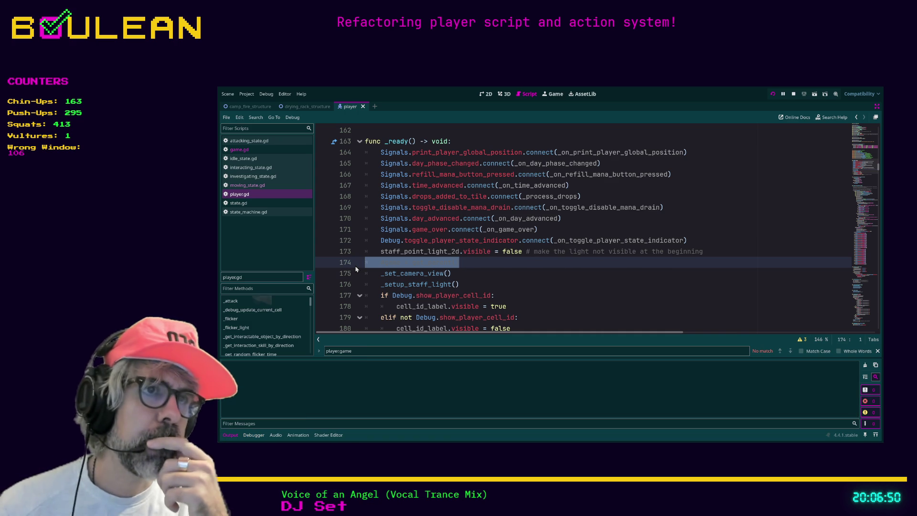
pyautogui.press('F5')
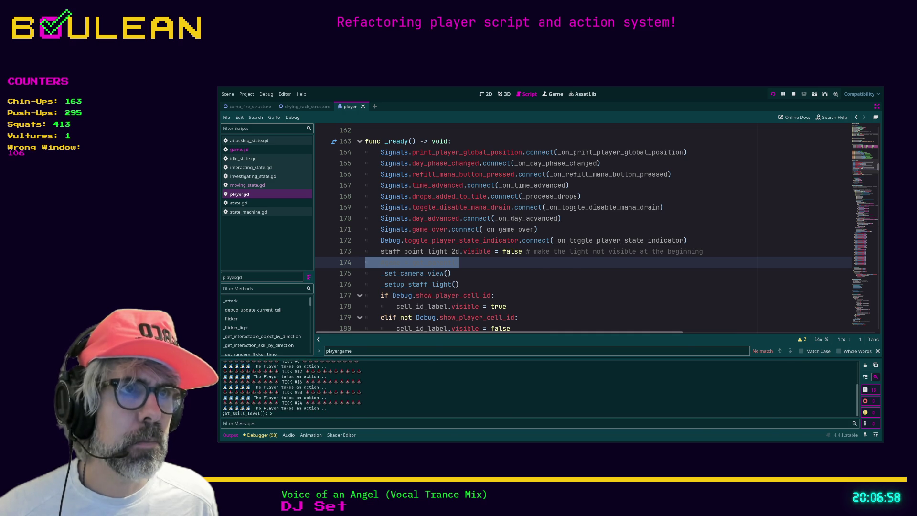
pyautogui.hotkey('alt', 'Tab')
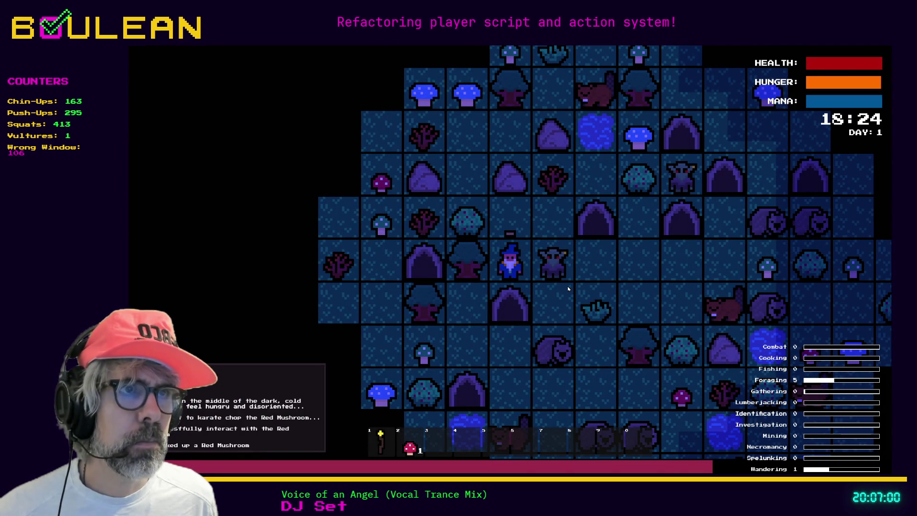
pyautogui.press('Escape')
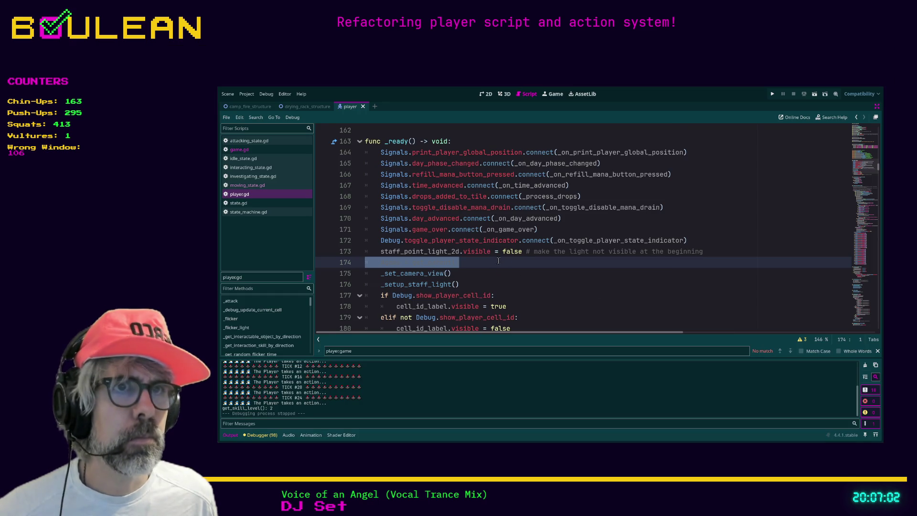
# - Scroll through player.gd to review its variable declarations
pyautogui.scroll(8, 496, 263)
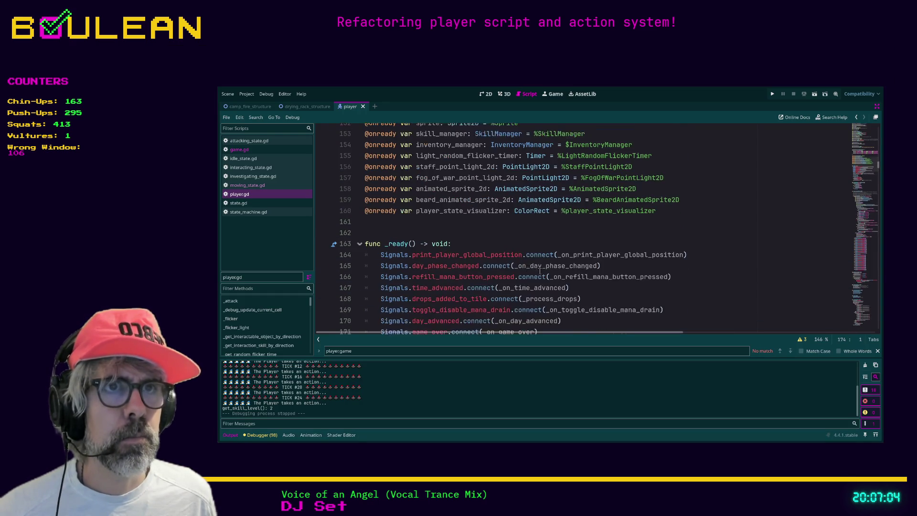
pyautogui.scroll(-2, 568, 277)
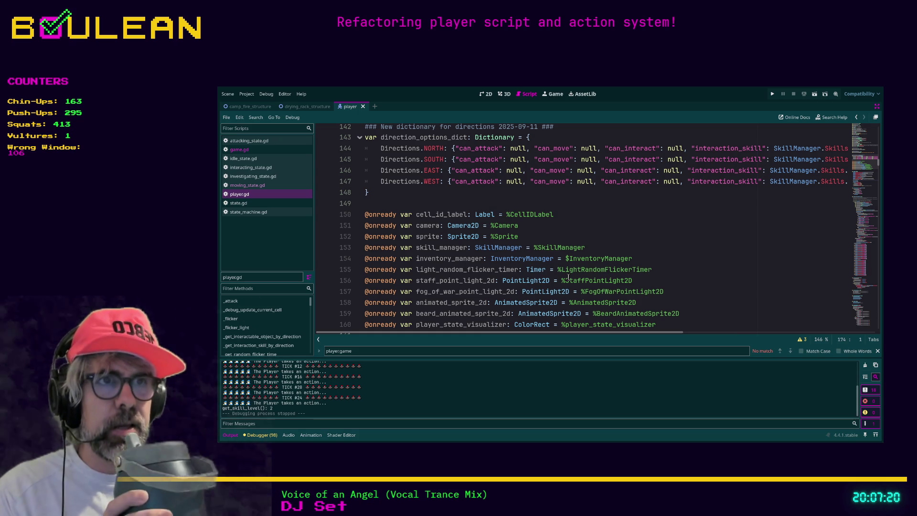
pyautogui.click(595, 192)
pyautogui.scroll(10, 597, 201)
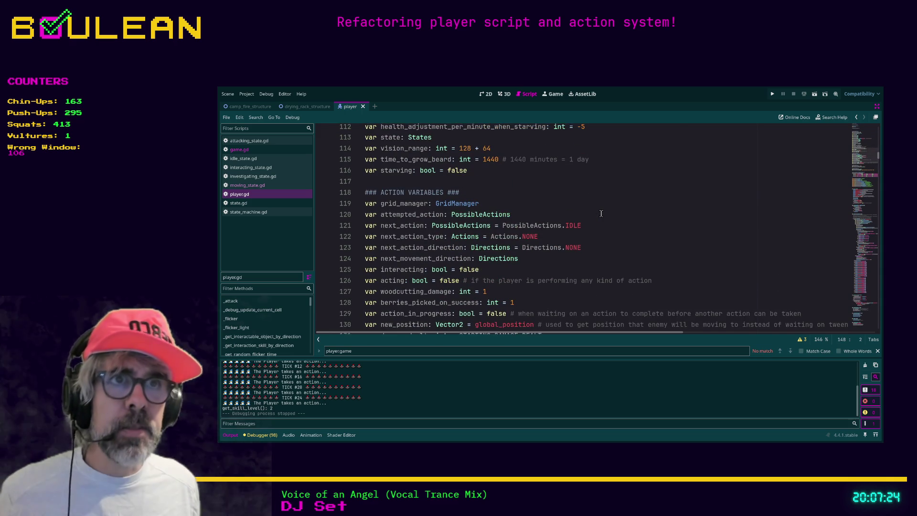
pyautogui.scroll(7, 601, 213)
pyautogui.scroll(4, 602, 214)
pyautogui.scroll(-3, 601, 213)
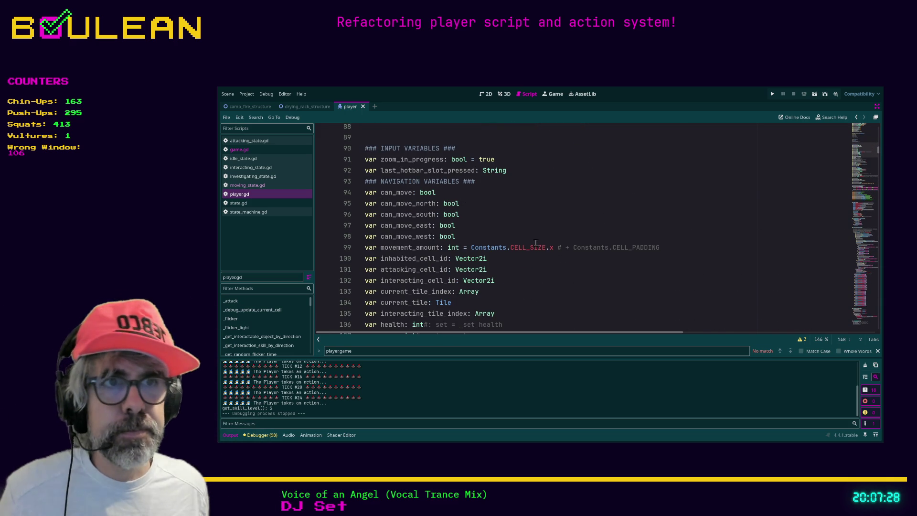
pyautogui.scroll(-1, 497, 265)
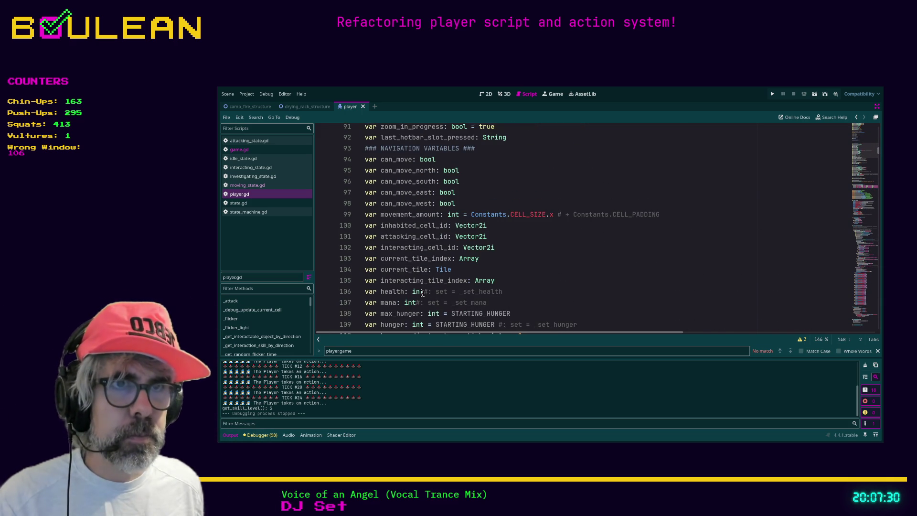
# - Toggle a bookmark on line 104, the current_tile declaration, with Ctrl+Alt+B
pyautogui.moveTo(424, 291); pyautogui.dragTo(525, 293)
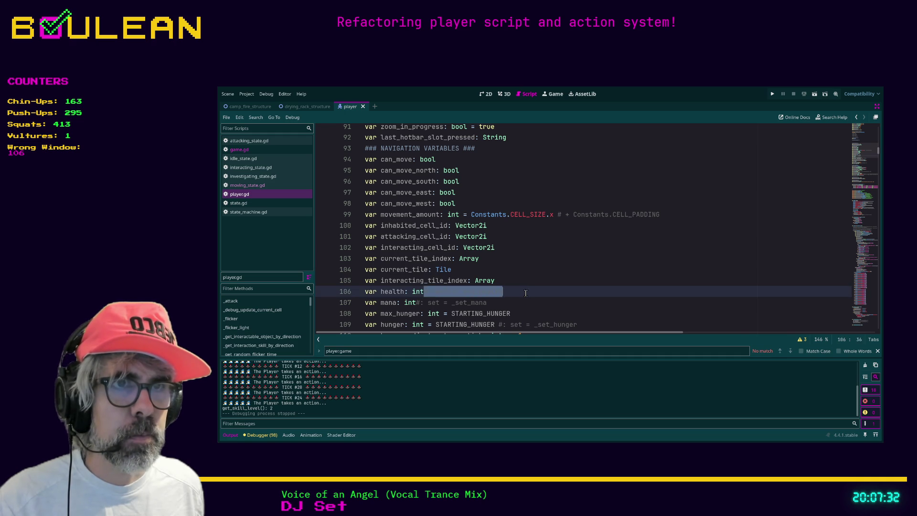
pyautogui.click(524, 270)
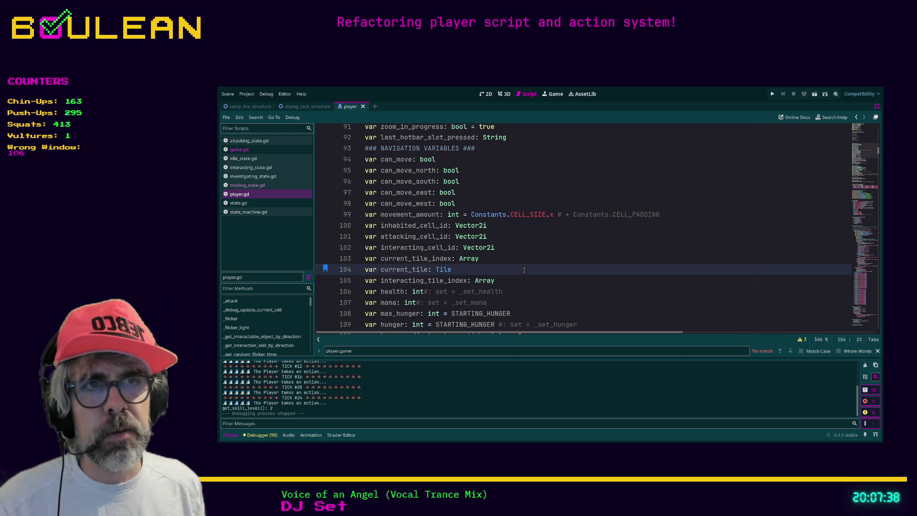
pyautogui.hotkey('ctrl', 'alt', 'b')
pyautogui.hotkey('ctrl', 'alt', 'b')
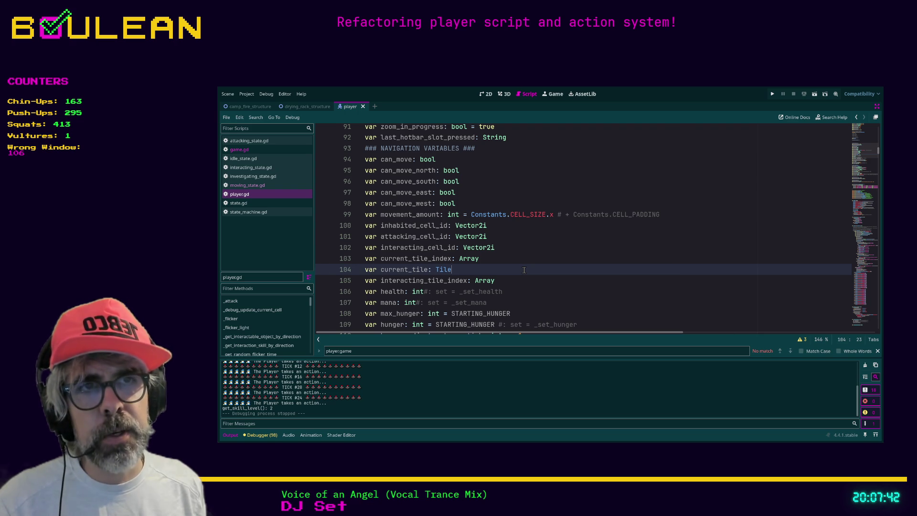
pyautogui.scroll(10, 524, 270)
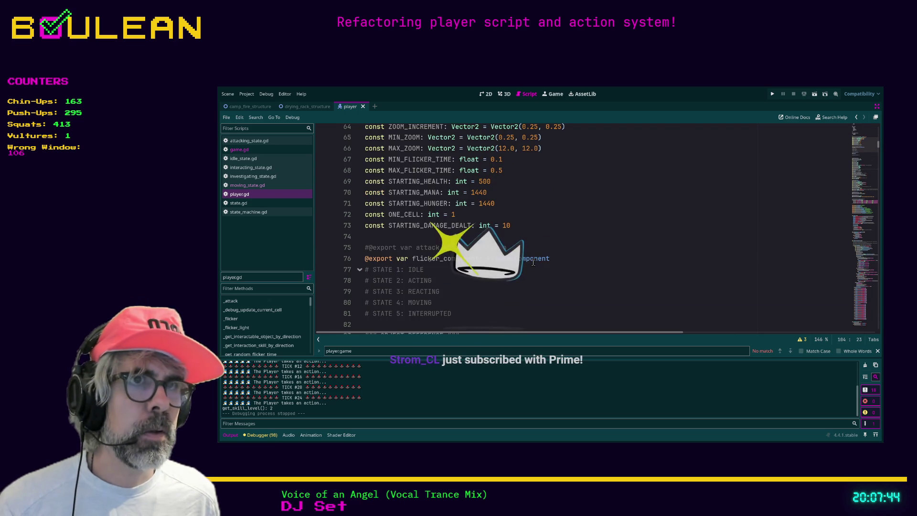
pyautogui.scroll(-5, 524, 270)
pyautogui.scroll(-2, 524, 270)
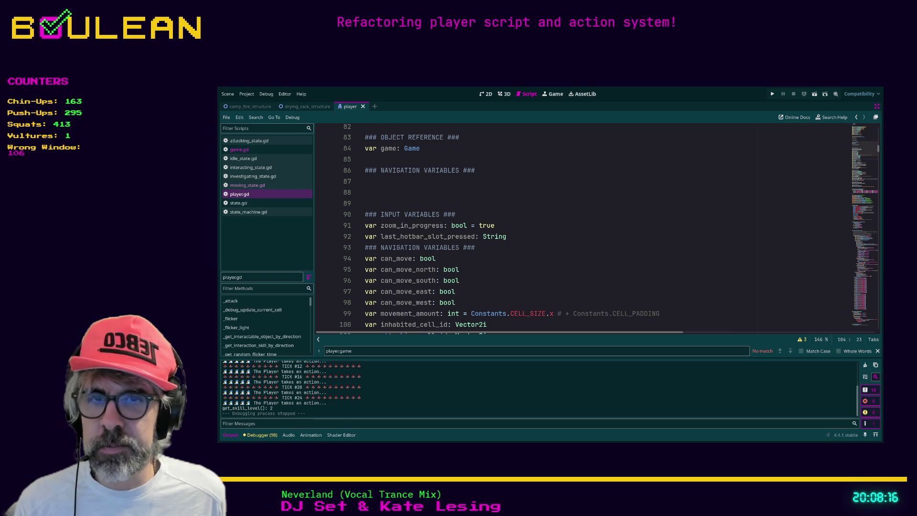
# - Open the Music Recommendations note via the quick switcher search 'music'
pyautogui.click(610, 214)
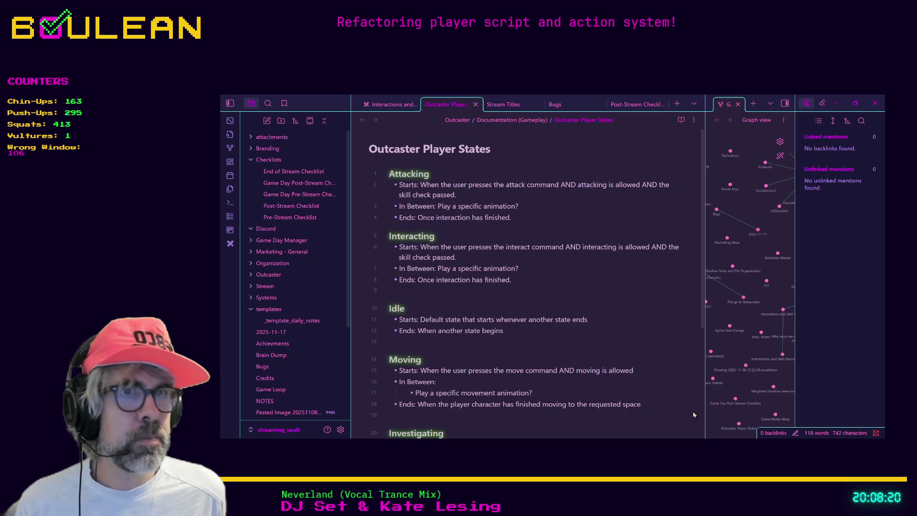
pyautogui.click(546, 292)
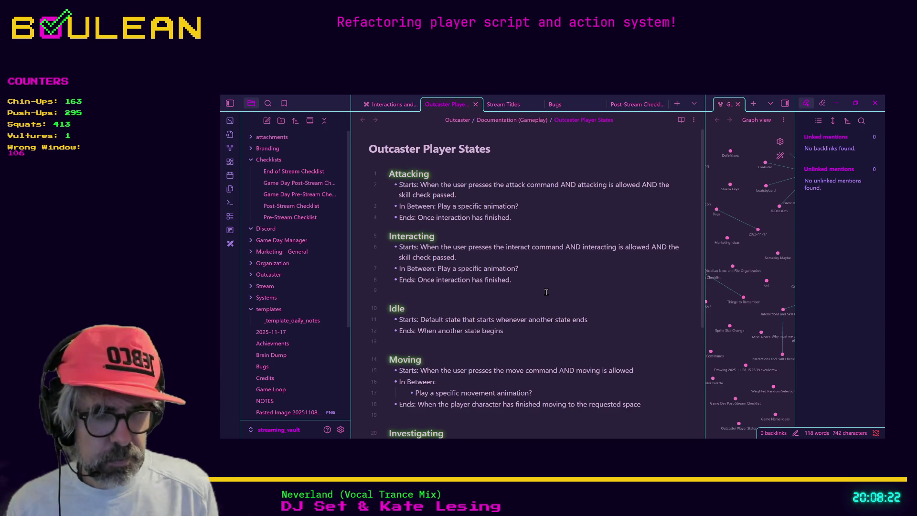
pyautogui.hotkey('ctrl', 'o')
pyautogui.write('music')
pyautogui.press('Return')
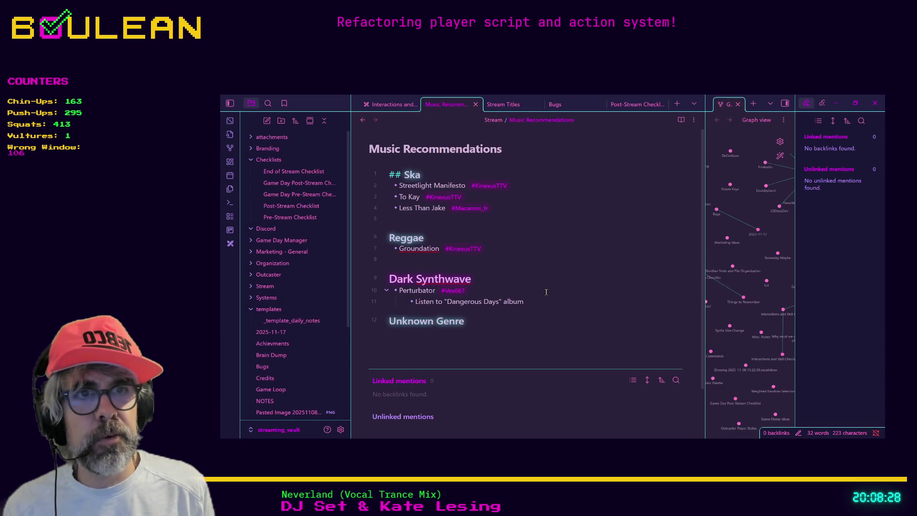
# - Move down to the Unknown Genre heading and start a new line after it
pyautogui.press('Down')
pyautogui.press('Down')
pyautogui.press('Down')
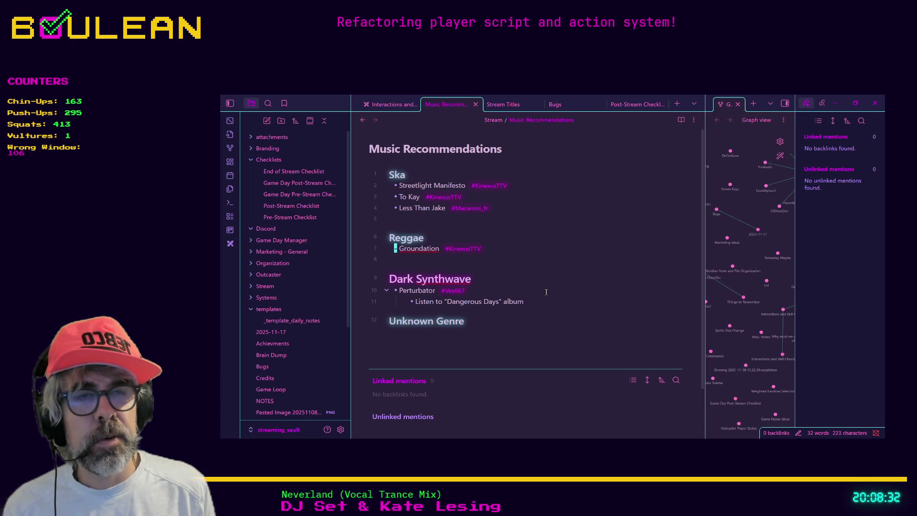
pyautogui.press('Down')
pyautogui.press('Down')
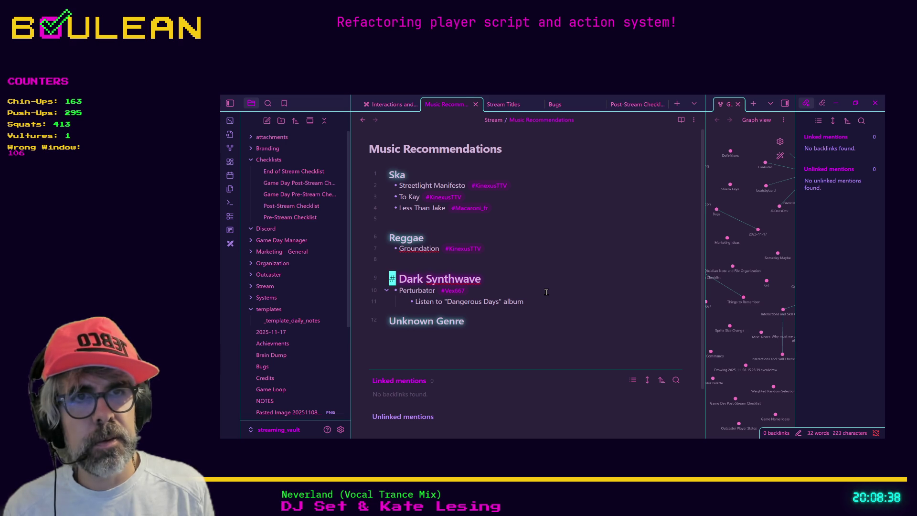
pyautogui.press('k')
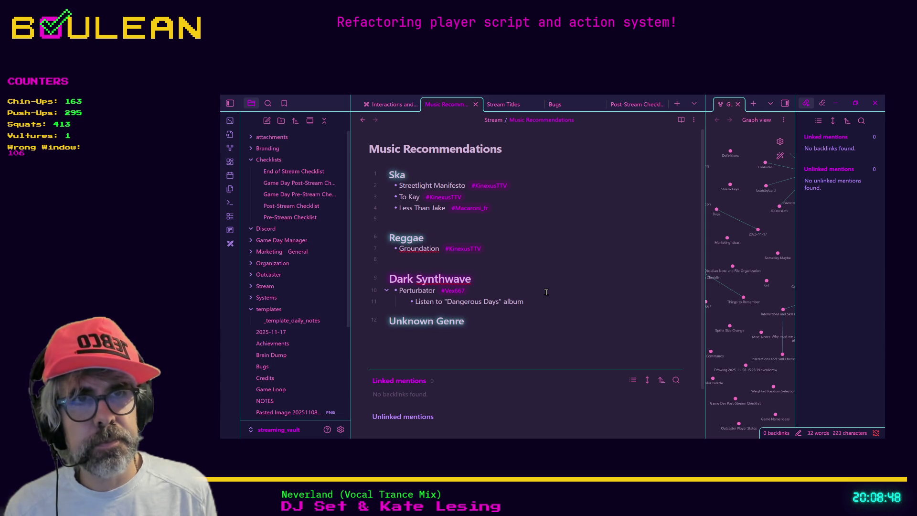
pyautogui.press('Down')
pyautogui.press('Down')
pyautogui.press('Down')
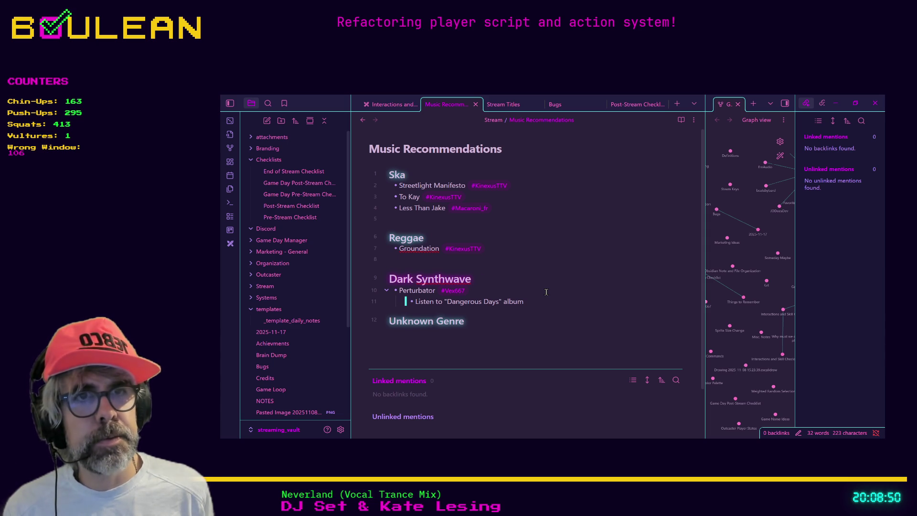
pyautogui.press('End')
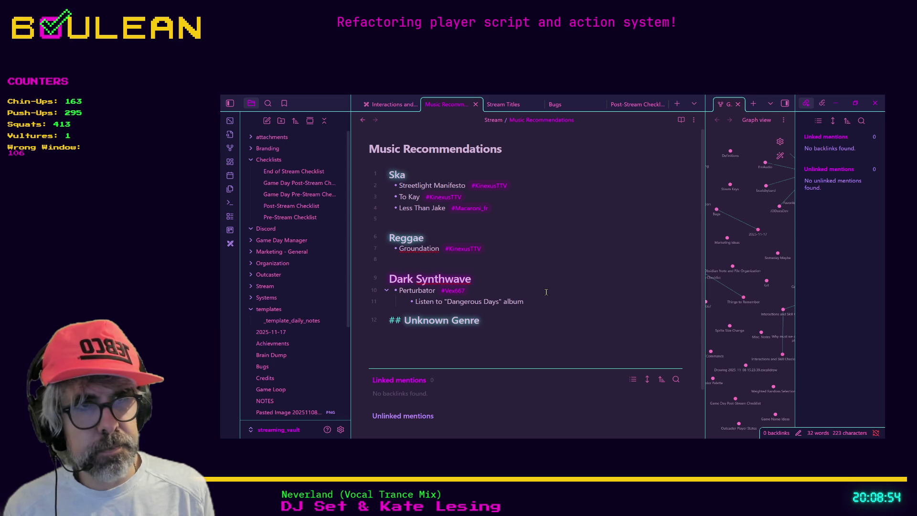
pyautogui.press('Return')
# - Type a '- Lukash' bullet and a second bullet 'Phonk' below it
pyautogui.write('-')
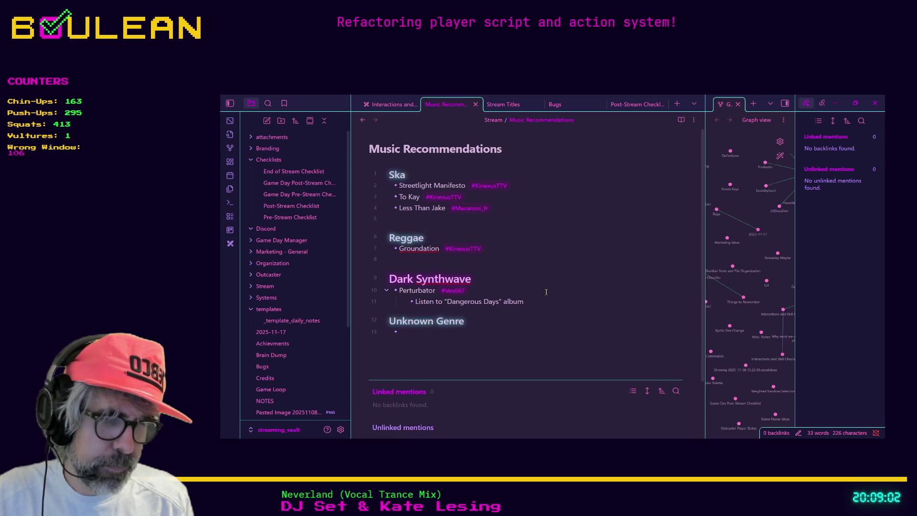
pyautogui.write('Lukash')
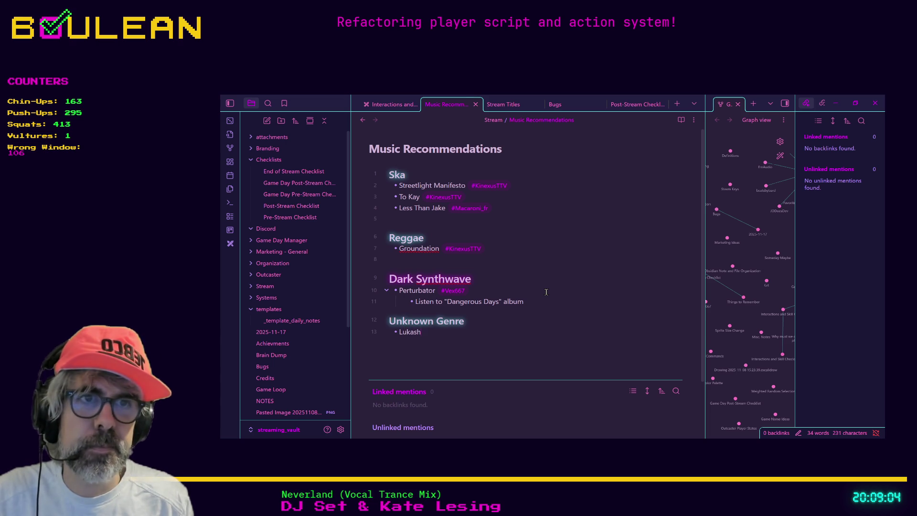
pyautogui.press('Return')
pyautogui.write('Gg')
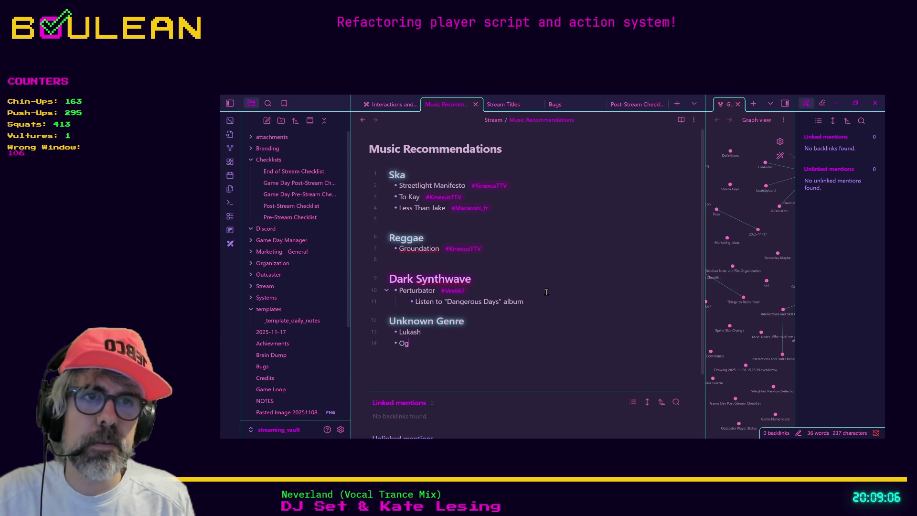
pyautogui.press('BackSpace')
pyautogui.press('BackSpace')
pyautogui.write('Phonk')
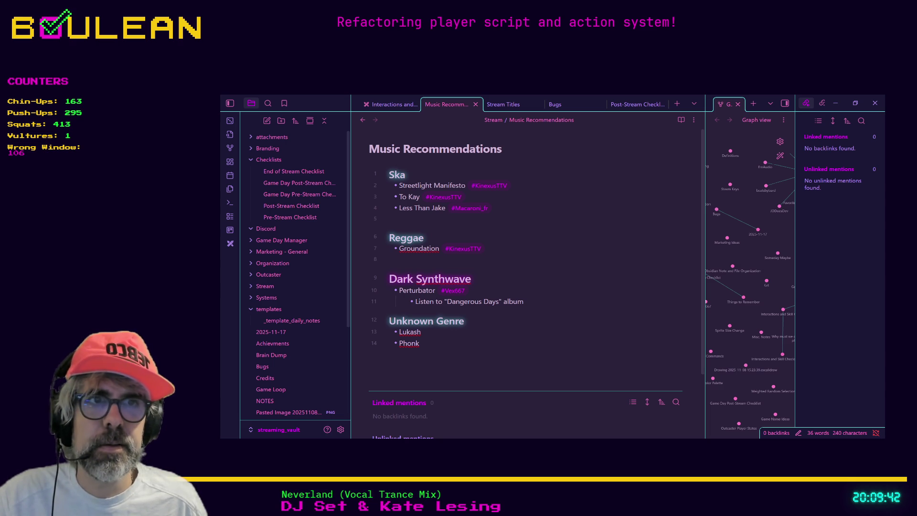
# - Delete the Phonk bullet and insert blank lines above the Unknown Genre heading
pyautogui.click(476, 366)
pyautogui.press('BackSpace')
pyautogui.press('BackSpace')
pyautogui.press('BackSpace')
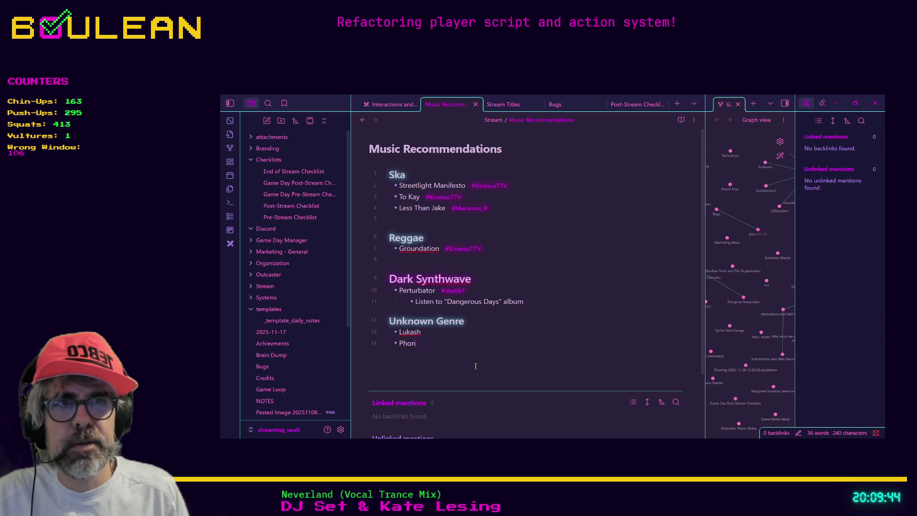
pyautogui.press('BackSpace')
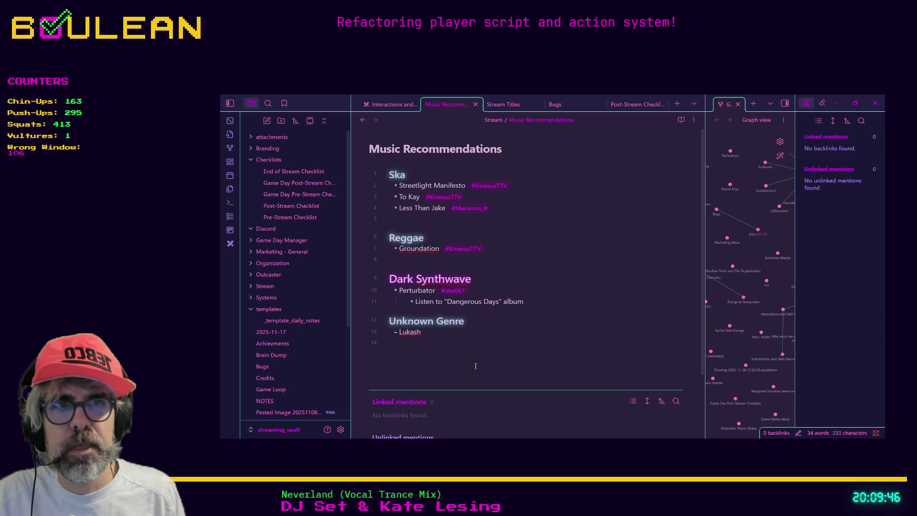
pyautogui.press('Up')
pyautogui.press('Home')
pyautogui.press('Return')
pyautogui.press('Up')
pyautogui.press('Return')
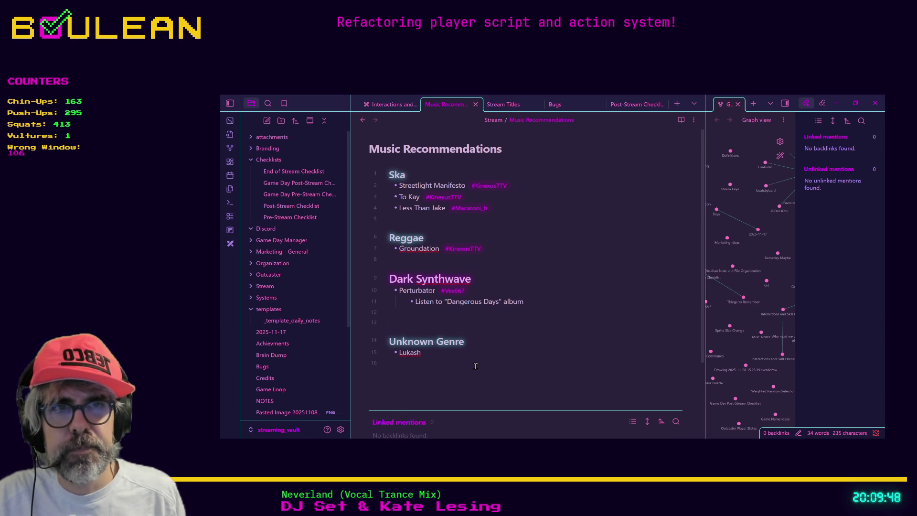
# - Type the '## Phonk' heading on line 12 above Unknown Genre
pyautogui.write('#')
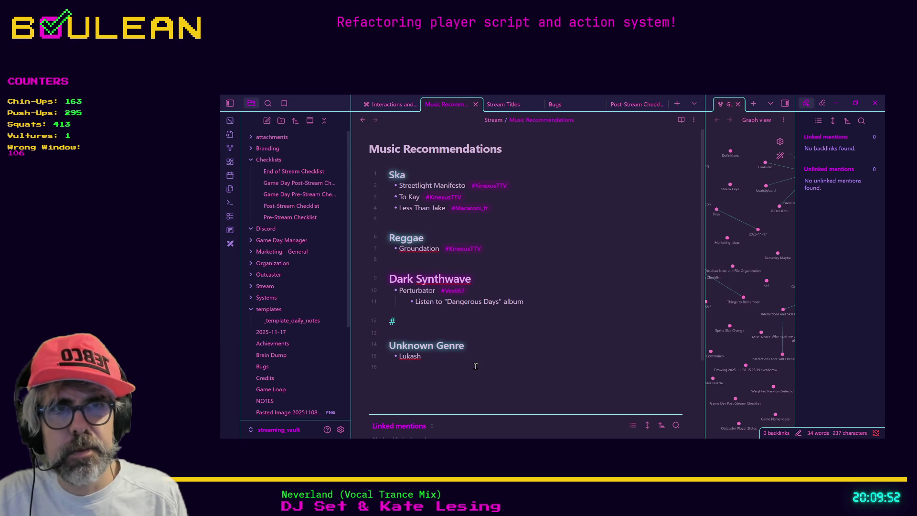
pyautogui.press('Down')
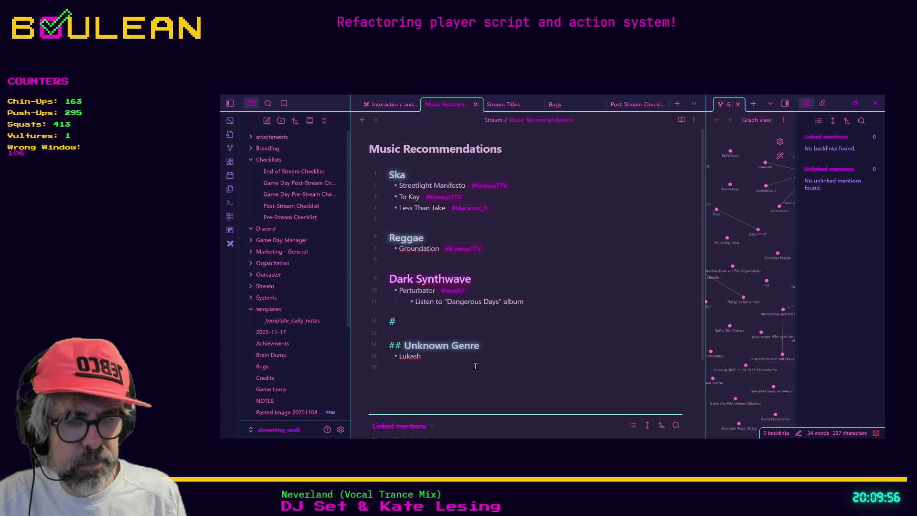
pyautogui.hotkey('shift', 'End')
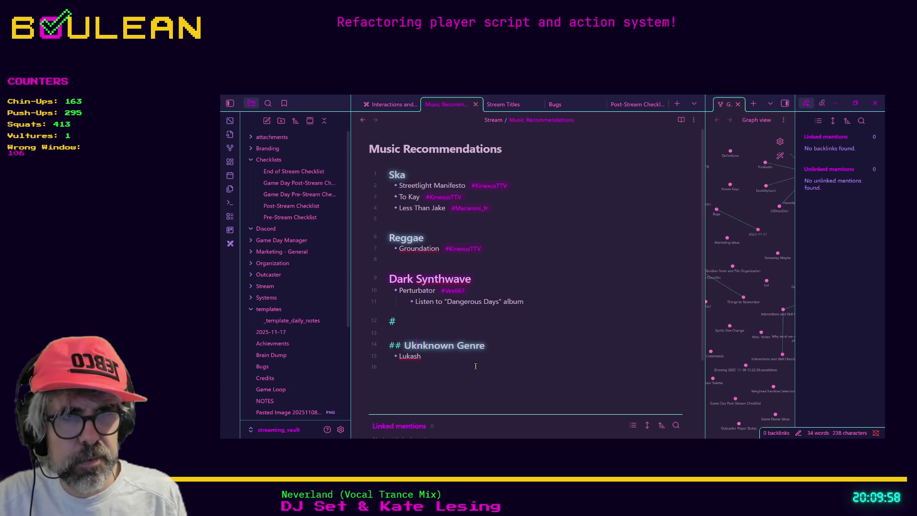
pyautogui.press('Up')
pyautogui.press('Up')
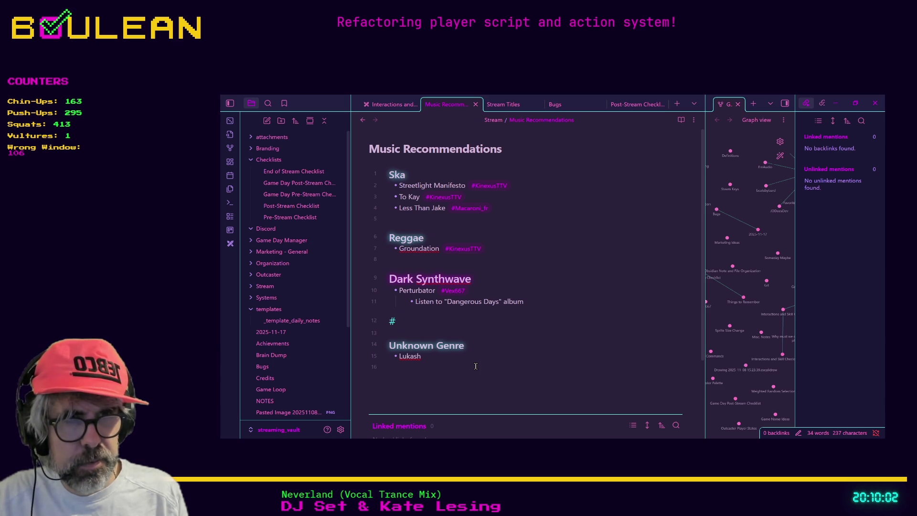
pyautogui.write('p')
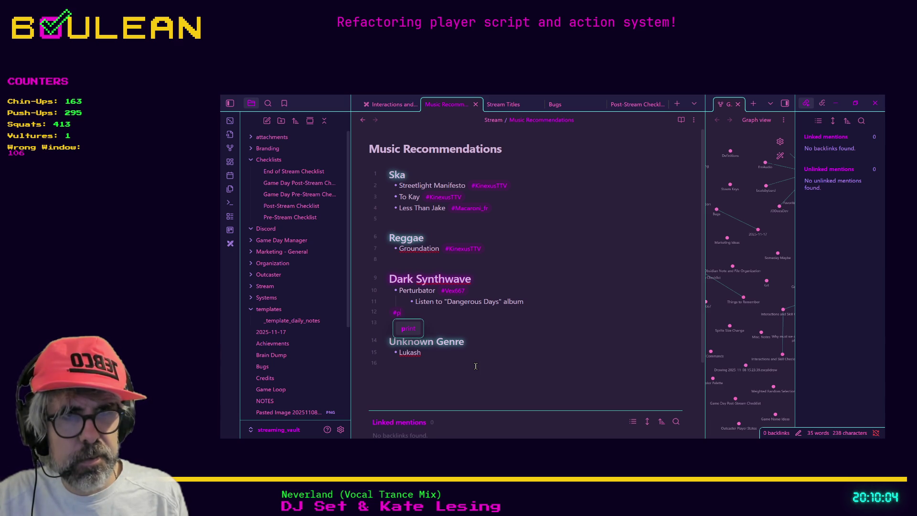
pyautogui.press('BackSpace')
pyautogui.write('# P')
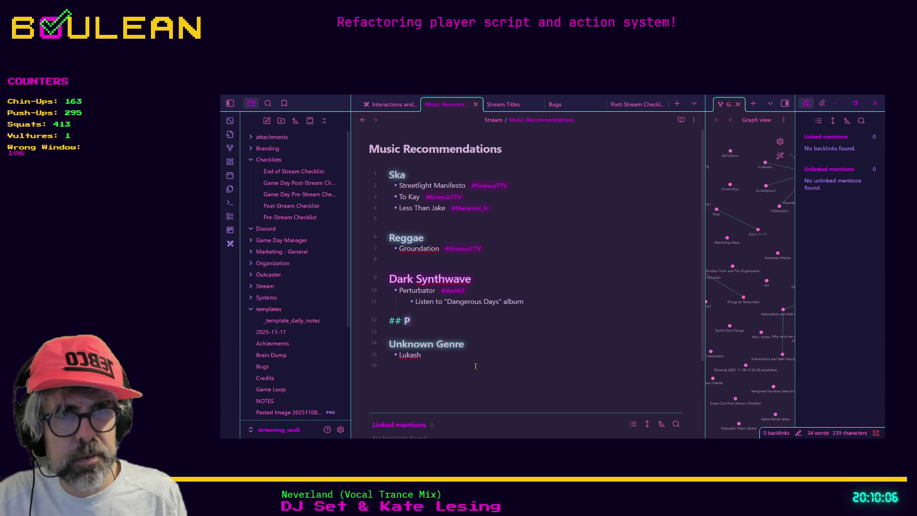
pyautogui.write('honk')
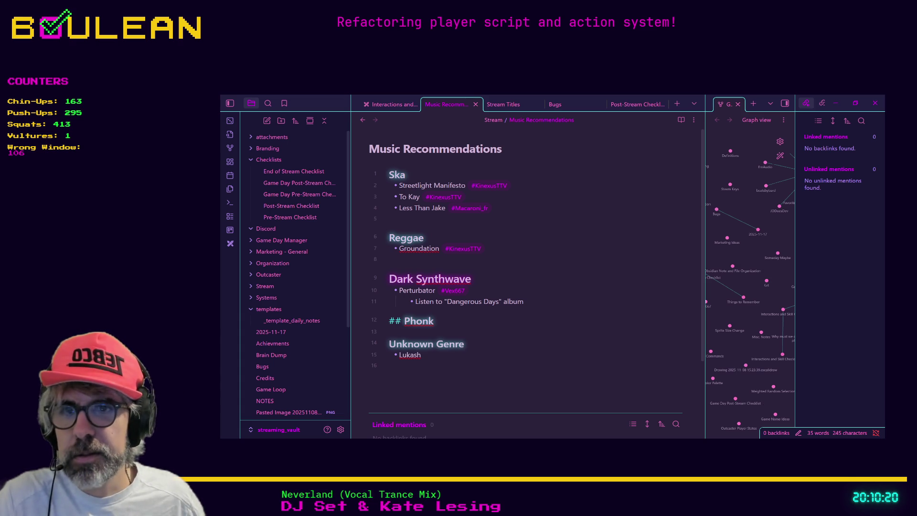
pyautogui.hotkey('alt', 'Tab')
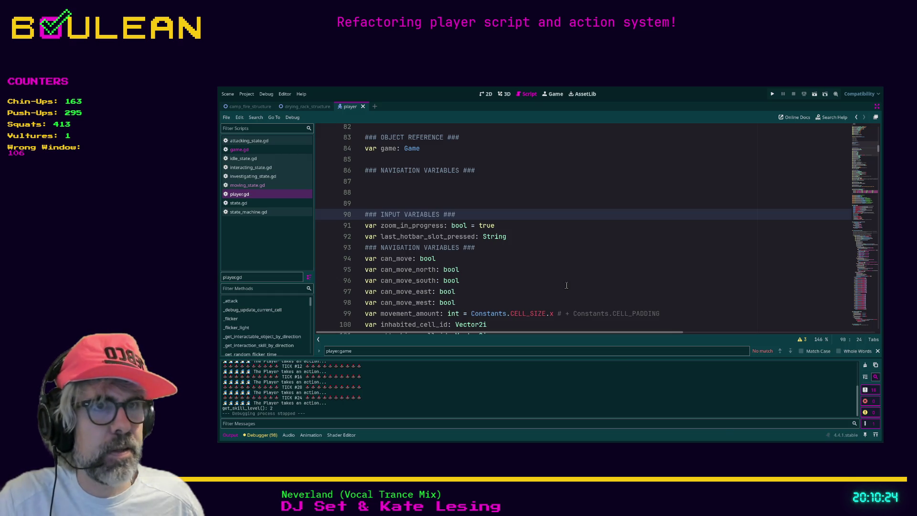
# - Scroll through player.gd's declarations and inspect the can_move flags on lines 94–96
pyautogui.click(570, 276)
pyautogui.scroll(-1, 569, 272)
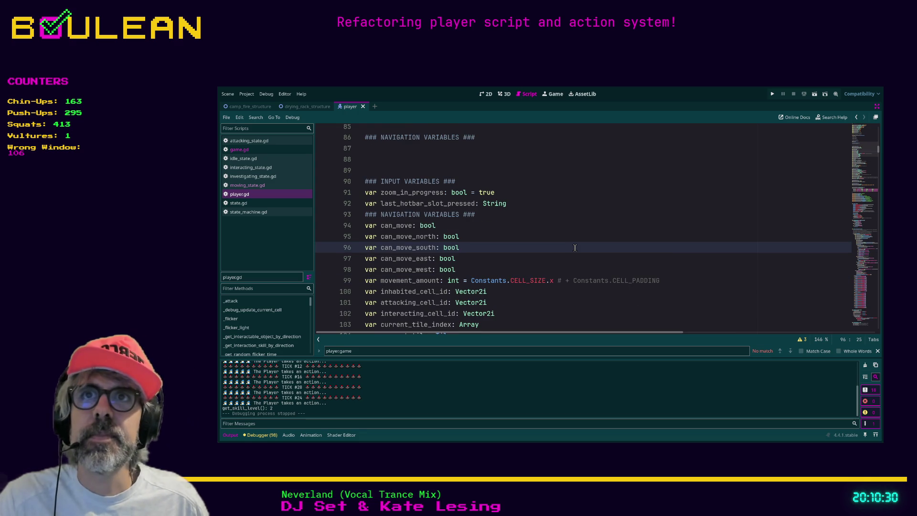
pyautogui.scroll(-4, 575, 247)
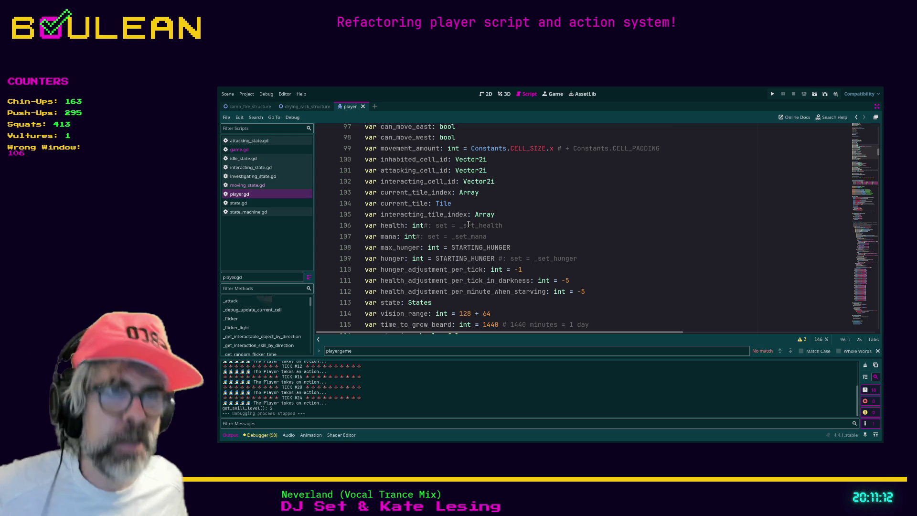
pyautogui.scroll(4, 620, 226)
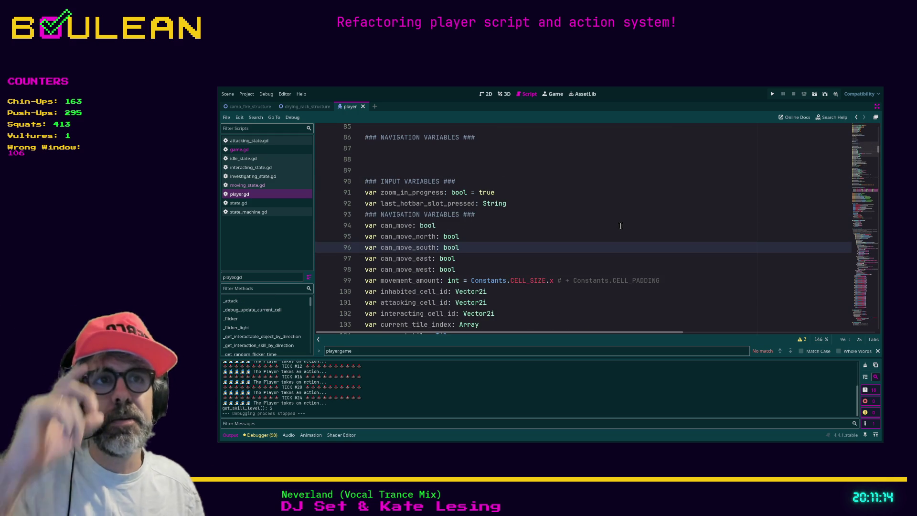
pyautogui.click(486, 236)
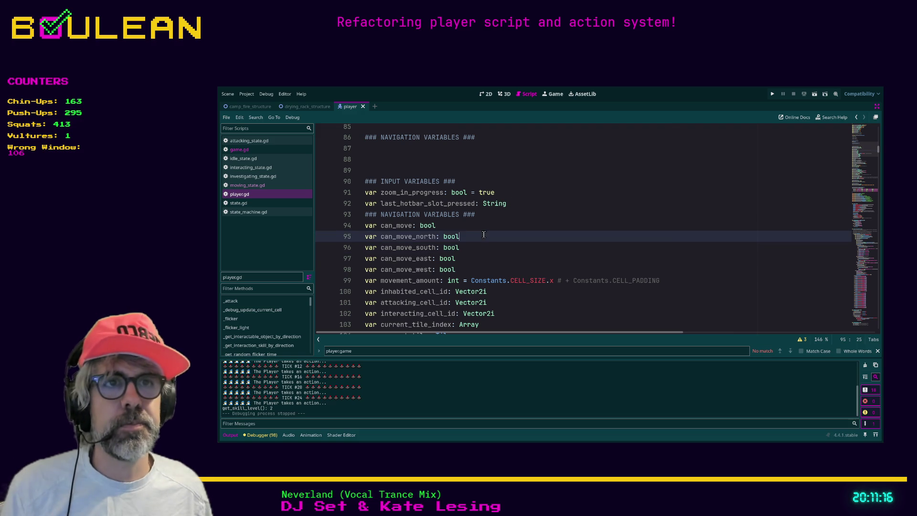
pyautogui.click(487, 226)
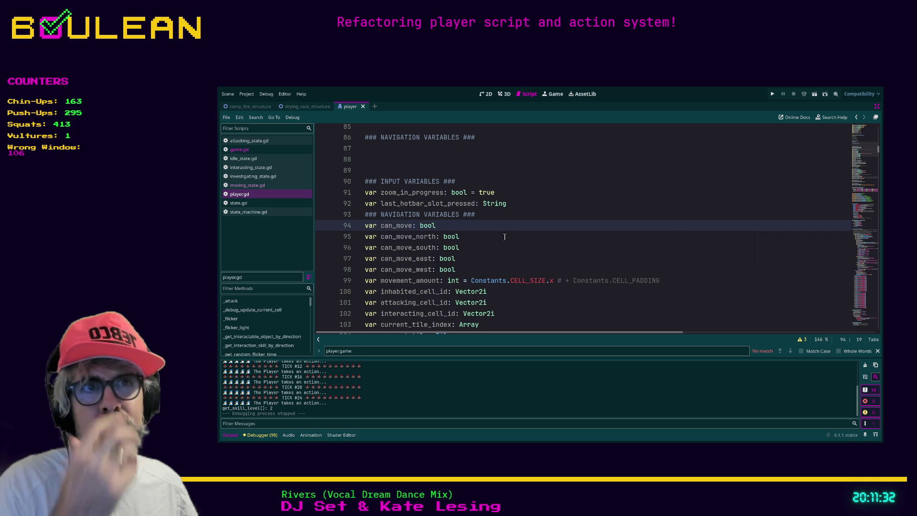
pyautogui.scroll(1, 505, 237)
pyautogui.scroll(-4, 505, 236)
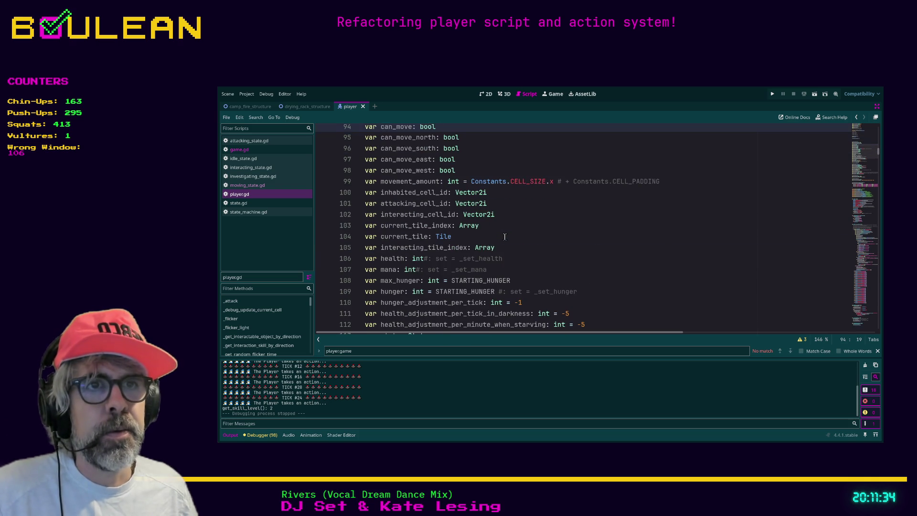
pyautogui.scroll(1, 487, 187)
pyautogui.click(506, 172)
pyautogui.scroll(2, 506, 179)
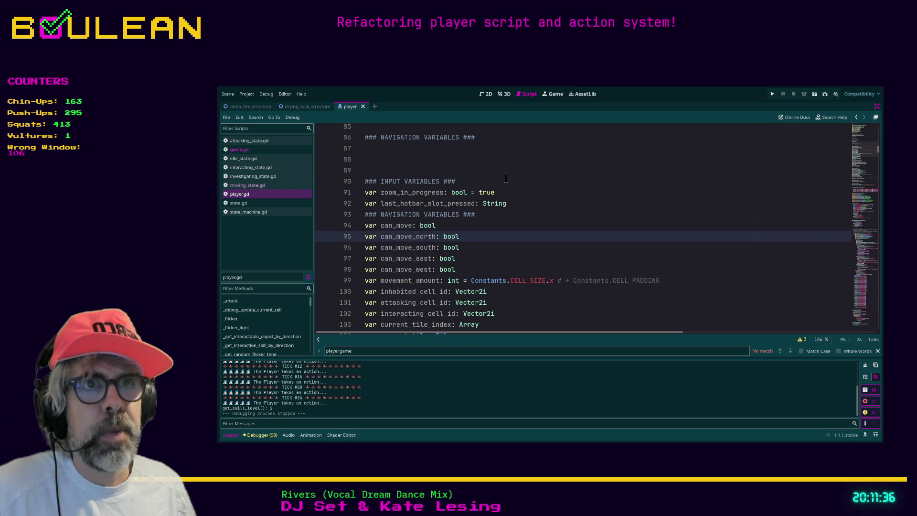
pyautogui.click(381, 227)
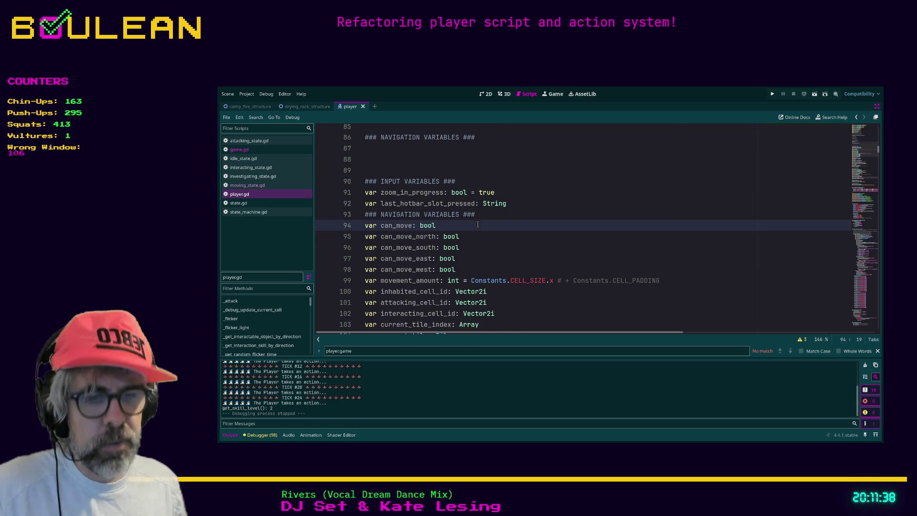
# - Search player.gd for 'can_move' and step through each of its uses
pyautogui.hotkey('ctrl', 'f')
pyautogui.write('can_move')
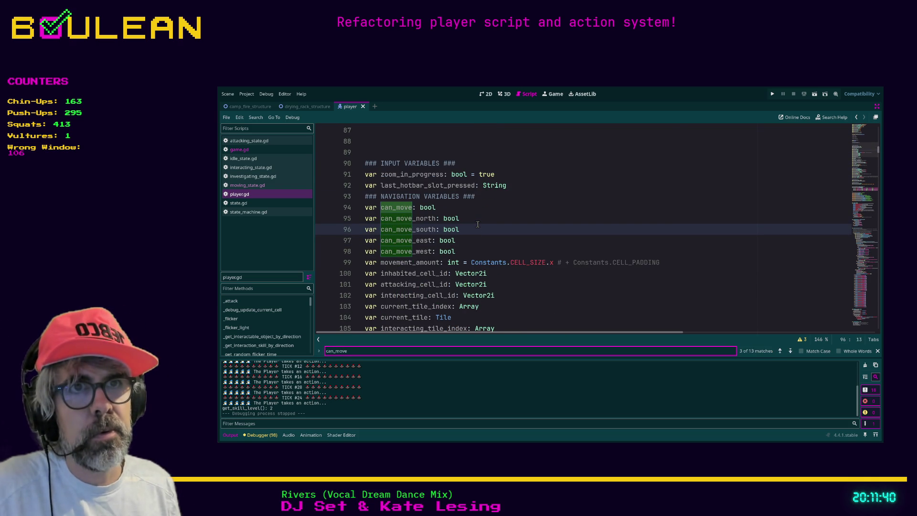
pyautogui.press('Return')
pyautogui.press('Return')
pyautogui.press('Return')
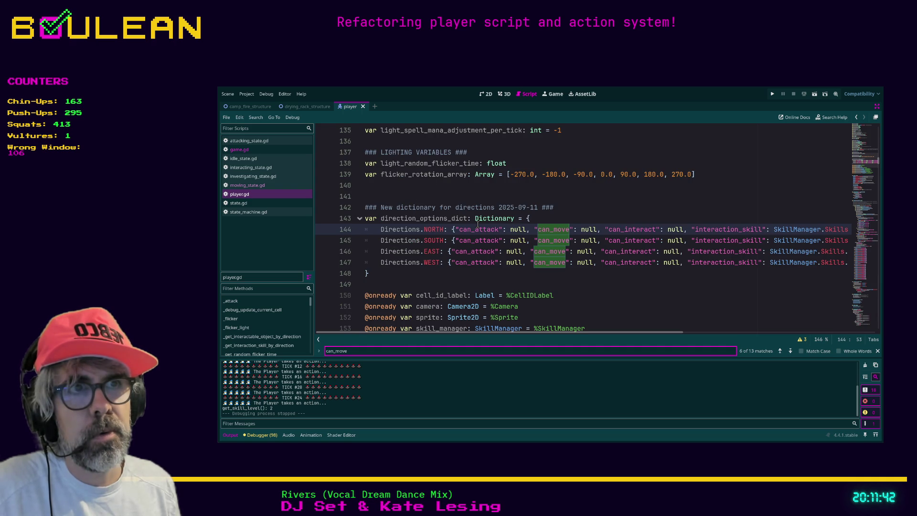
pyautogui.press('Return')
pyautogui.press('Return')
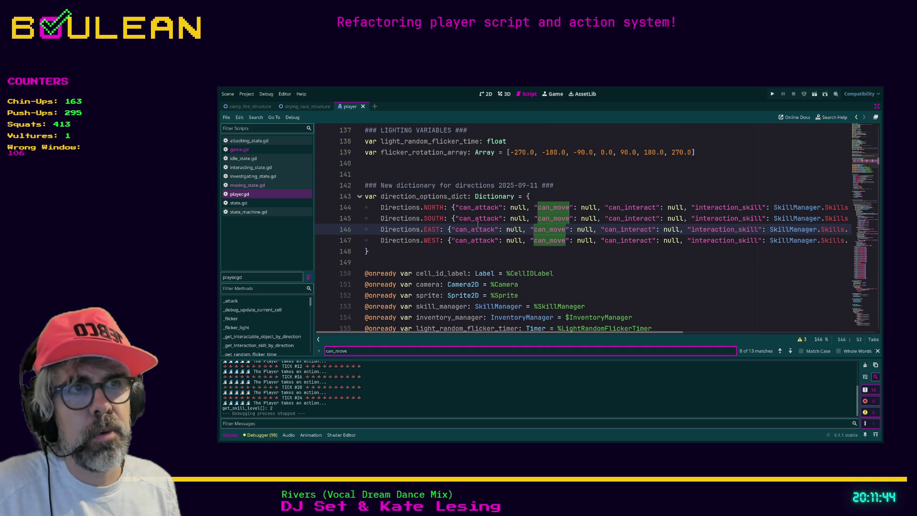
pyautogui.press('Return')
pyautogui.press('Return')
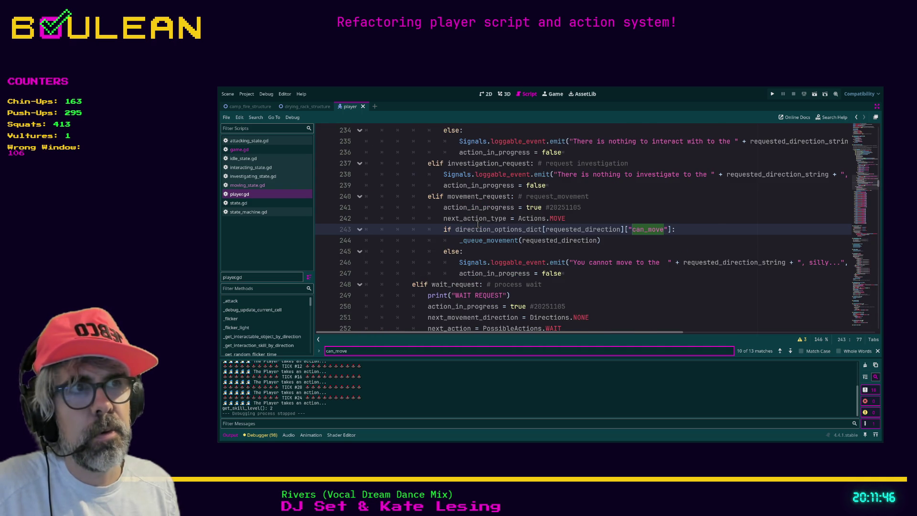
pyautogui.press('Return')
pyautogui.press('Return')
pyautogui.press('Return')
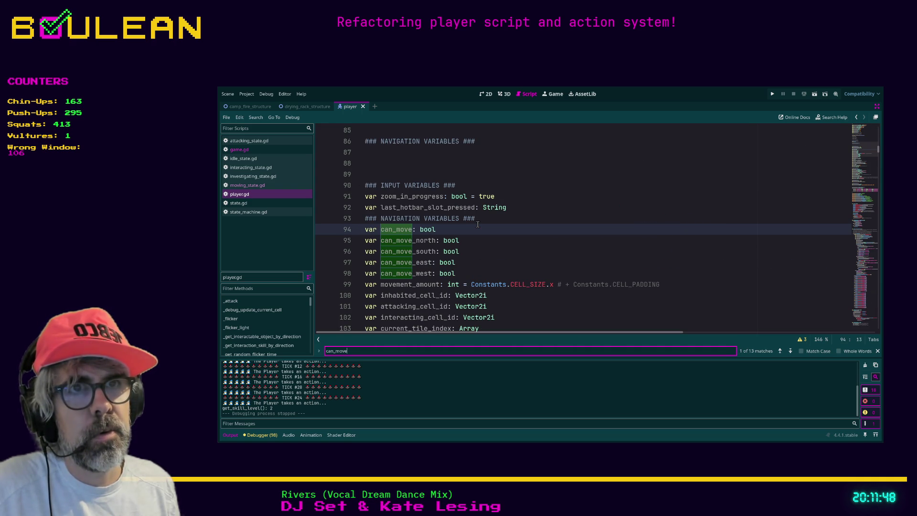
# - Comment out the five can_move declarations on lines 94–98 with Ctrl+K and save
pyautogui.moveTo(486, 270)
pyautogui.mouseDown()
pyautogui.moveTo(373, 270)
pyautogui.moveTo(347, 234)
pyautogui.mouseUp()
pyautogui.hotkey('ctrl', 'k')
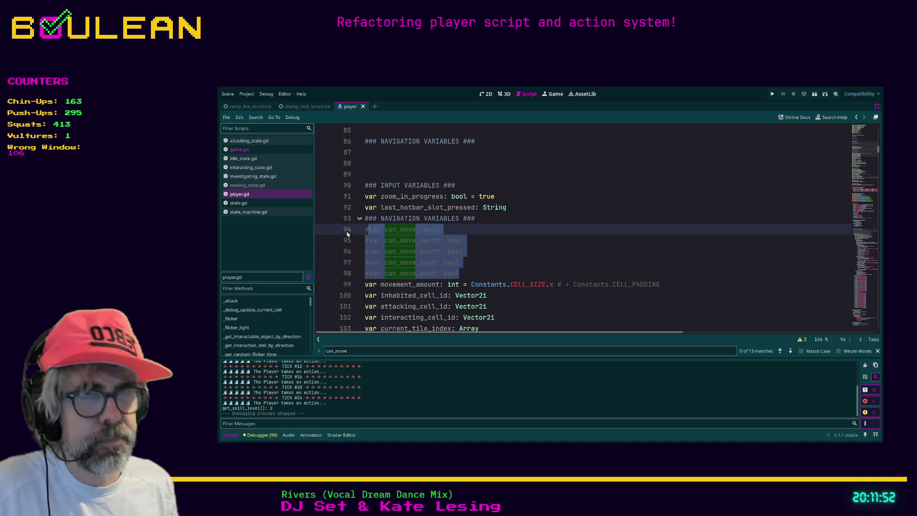
pyautogui.click(520, 252)
pyautogui.hotkey('ctrl', 's')
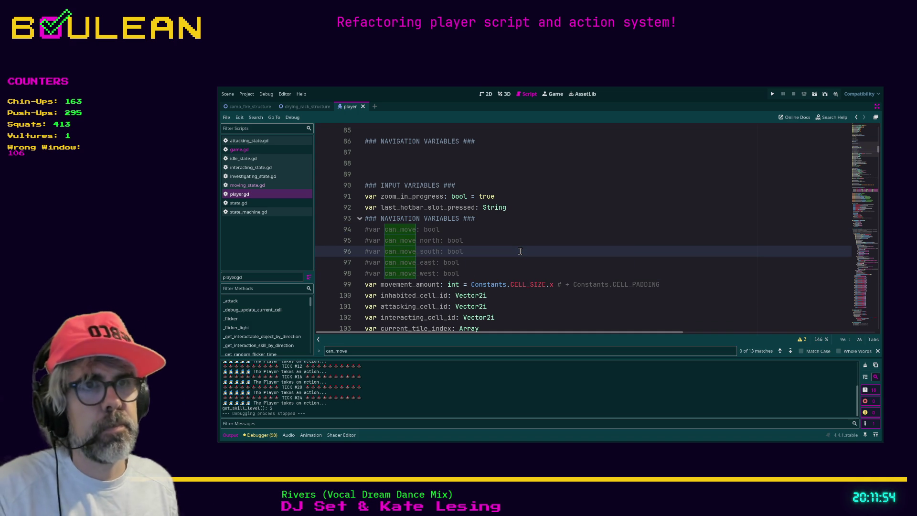
pyautogui.hotkey('ctrl', 's')
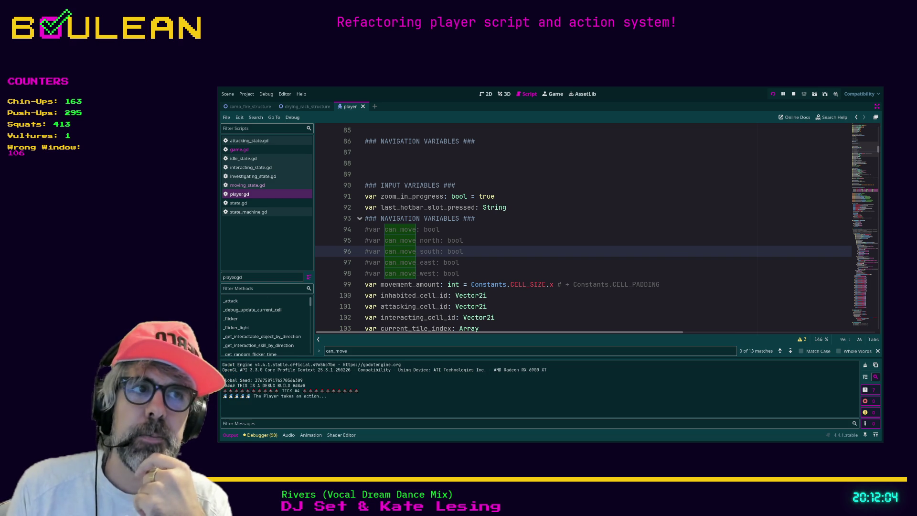
pyautogui.hotkey('alt', 'Tab')
pyautogui.press('Left')
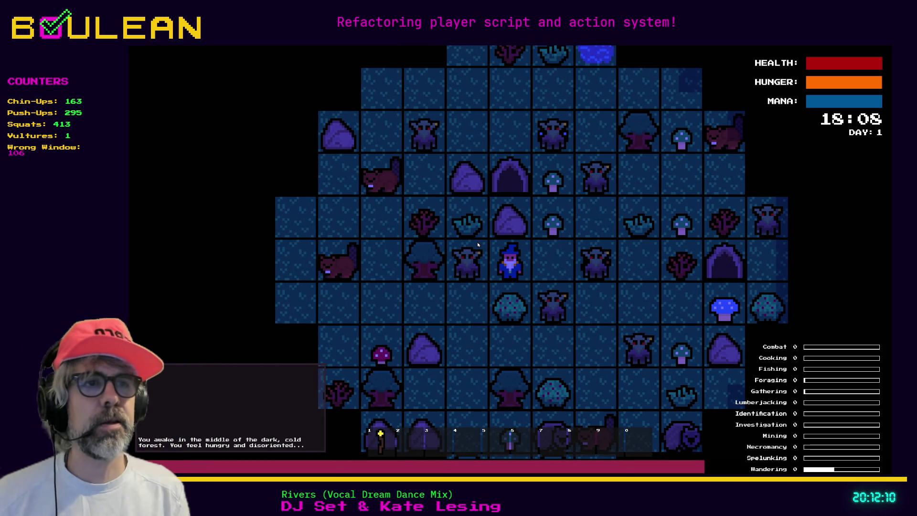
pyautogui.press('Left')
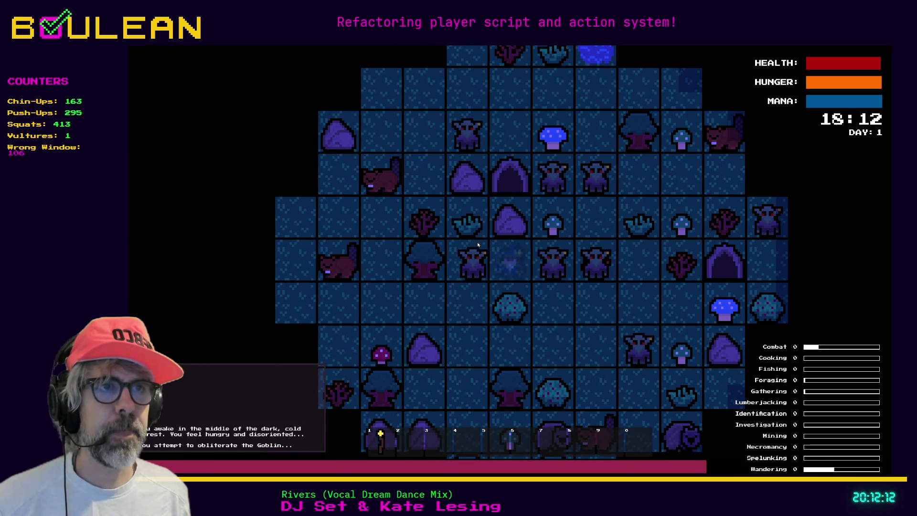
pyautogui.press('Left')
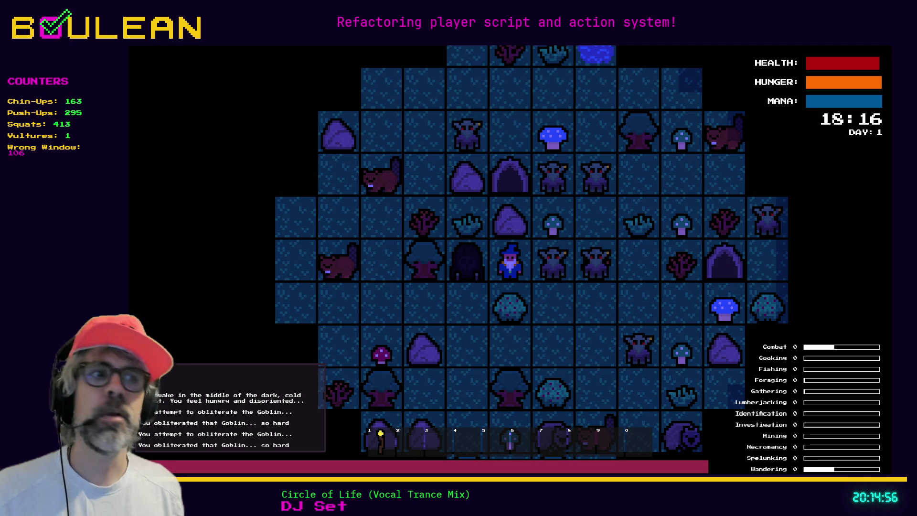
# - Close the running game and search 'earthbound' in a new Brave tab
pyautogui.hotkey('alt', 'F4')
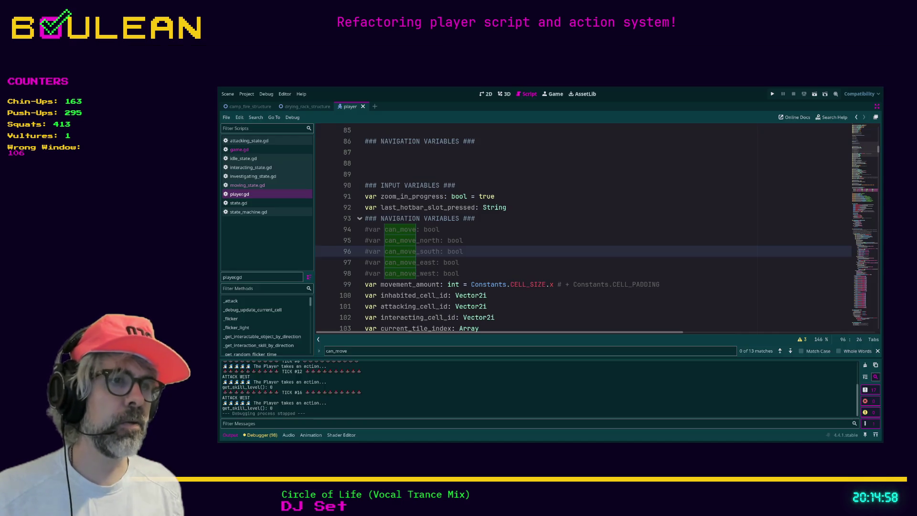
pyautogui.hotkey('alt', 'Tab')
pyautogui.hotkey('ctrl', 't')
pyautogui.write('ea')
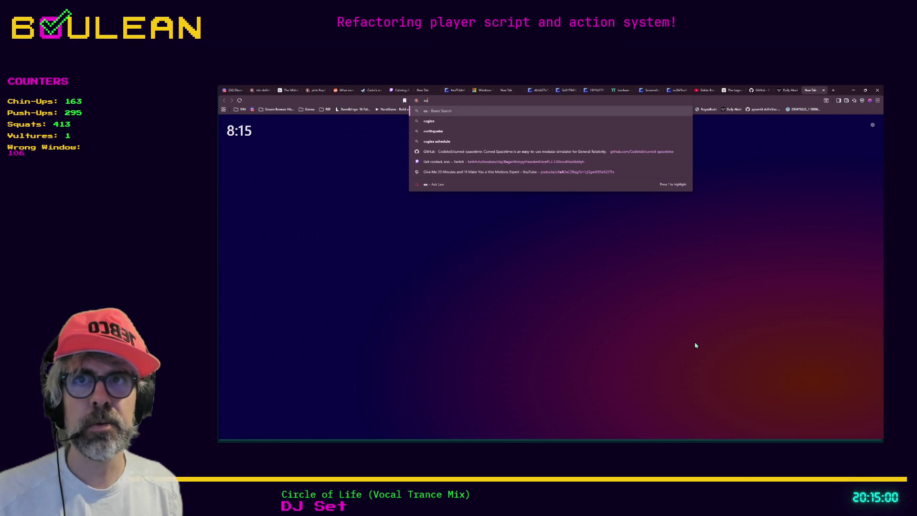
pyautogui.write('rthbound')
pyautogui.press('Return')
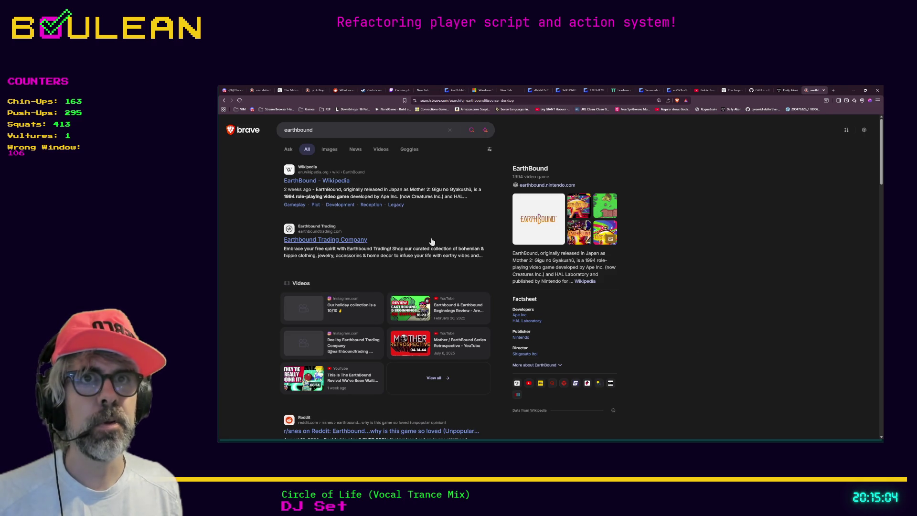
# - Browse EarthBound image results, preview the Glowing Comet in the Mountains wallpaper, then minimize Brave
pyautogui.click(330, 150)
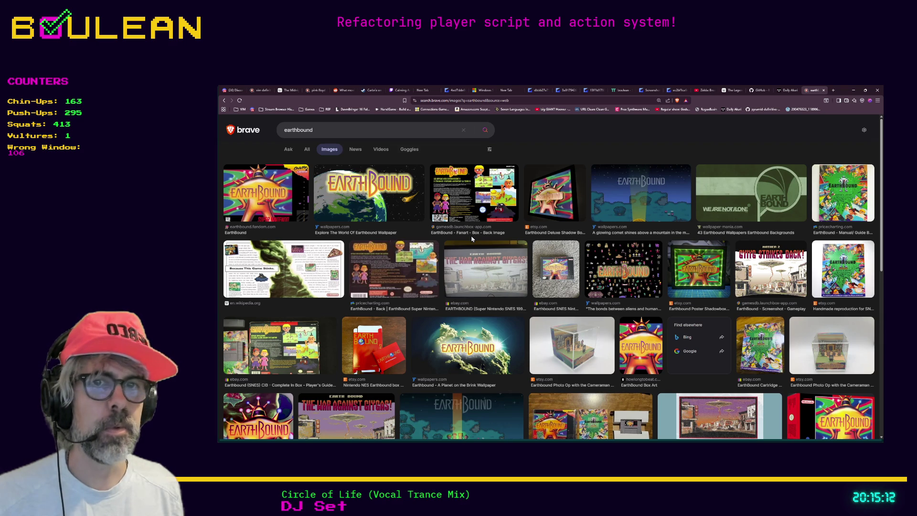
pyautogui.scroll(-1, 472, 239)
pyautogui.scroll(-1, 471, 239)
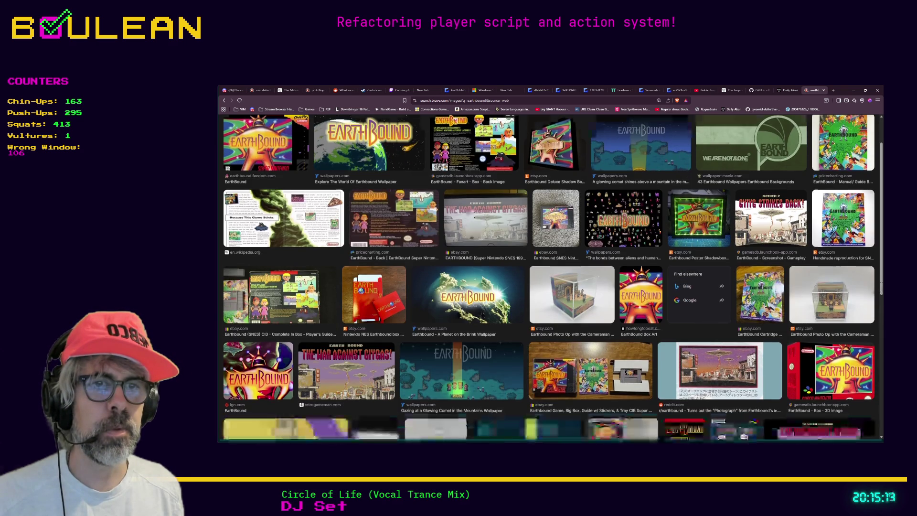
pyautogui.scroll(2, 364, 201)
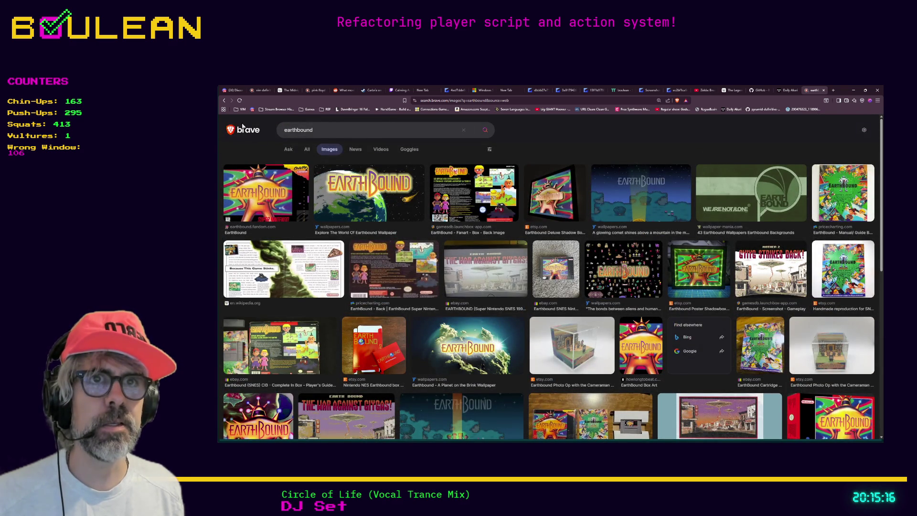
pyautogui.click(224, 101)
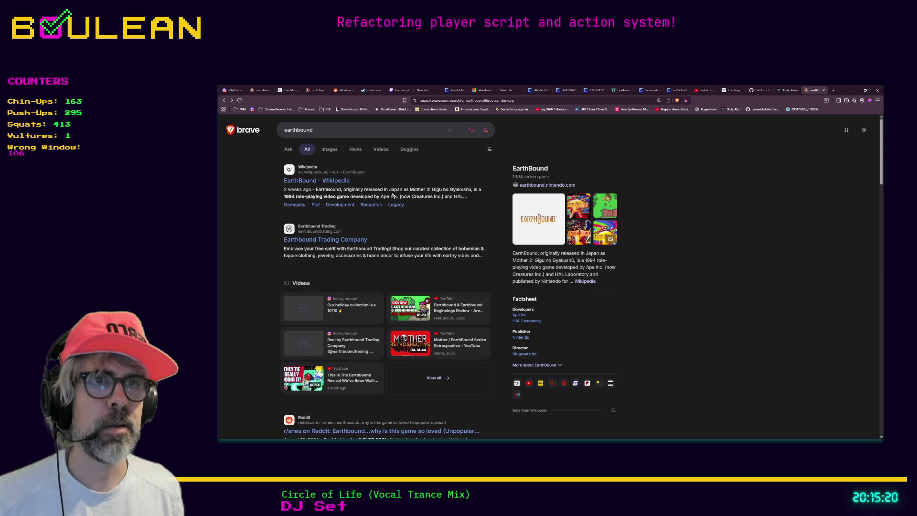
pyautogui.click(330, 150)
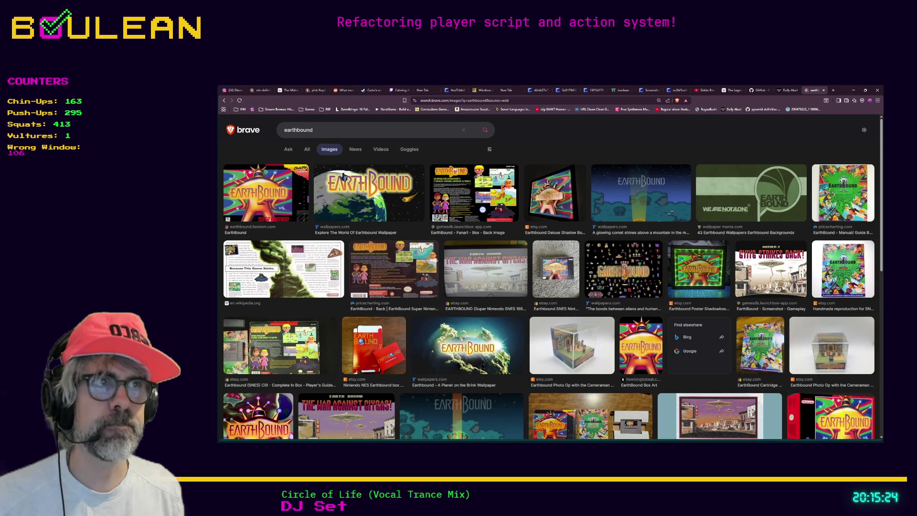
pyautogui.scroll(-2, 364, 236)
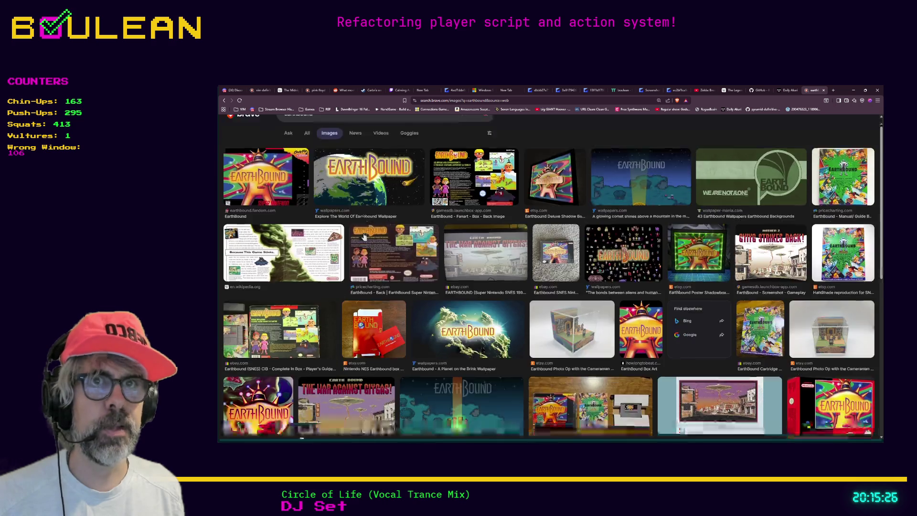
pyautogui.scroll(-2, 364, 237)
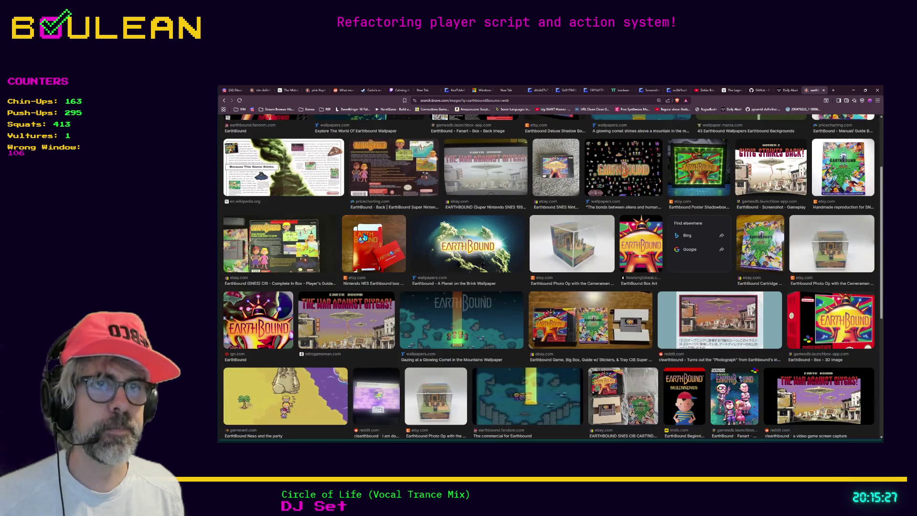
pyautogui.click(467, 329)
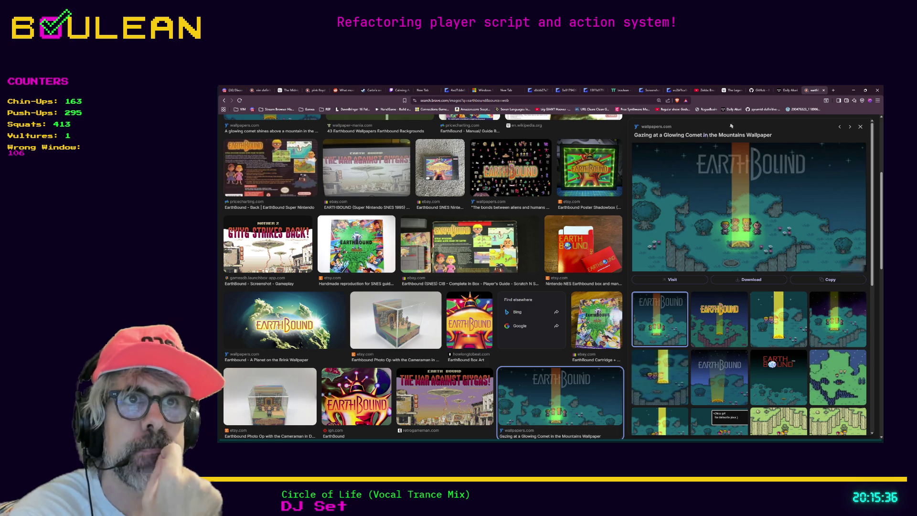
pyautogui.click(853, 92)
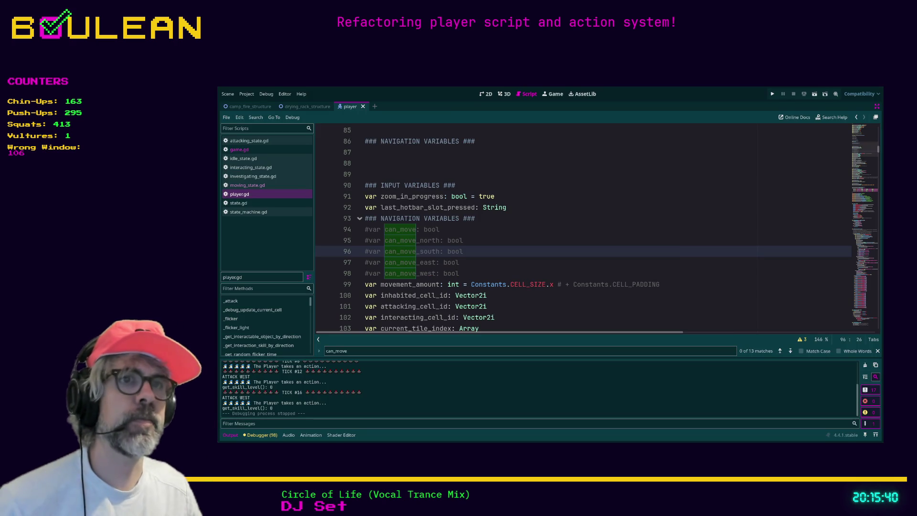
# - Delete the commented can_move lines 94–98 and add a blank line above ### NAVIGATION VARIABLES ###
pyautogui.moveTo(459, 273); pyautogui.dragTo(365, 229)
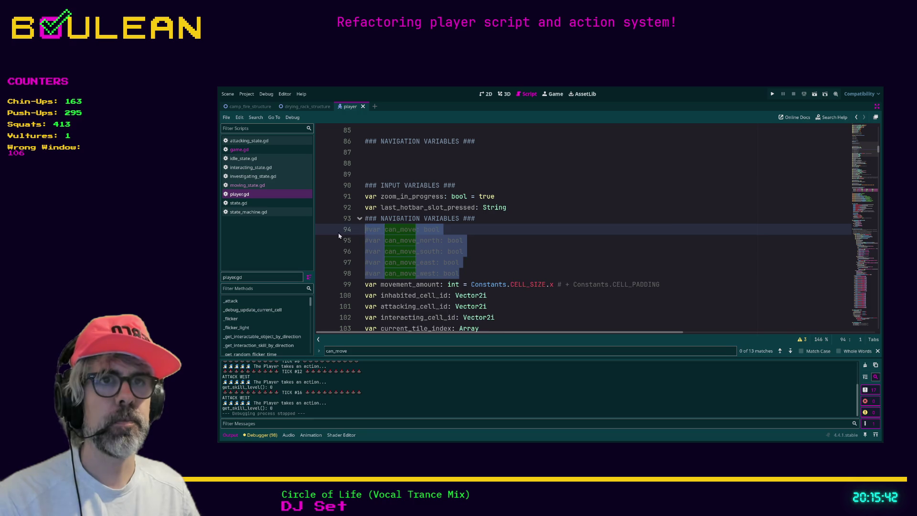
pyautogui.press('BackSpace')
pyautogui.press('BackSpace')
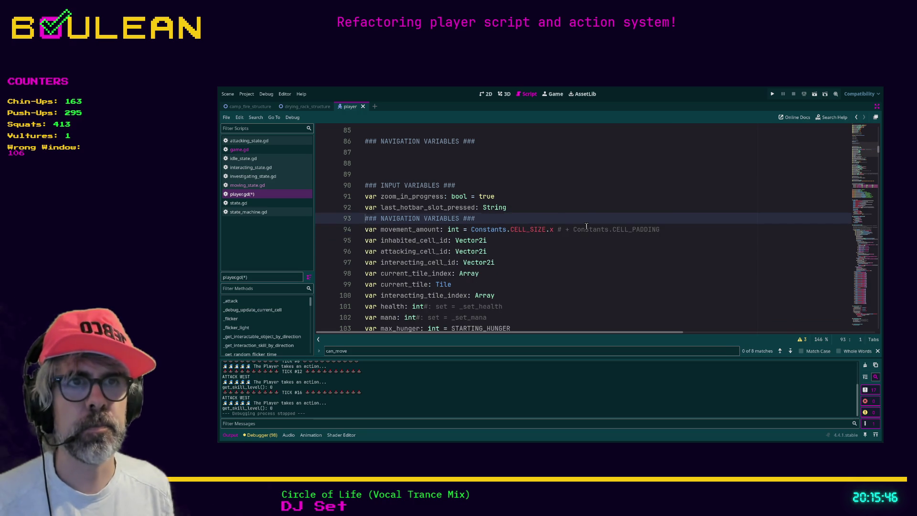
pyautogui.press('Return')
pyautogui.press('Down')
# - Search player.gd for 'movement_amount' and cycle through its uses back to the declaration
pyautogui.hotkey('ctrl', 'f')
pyautogui.write('mo')
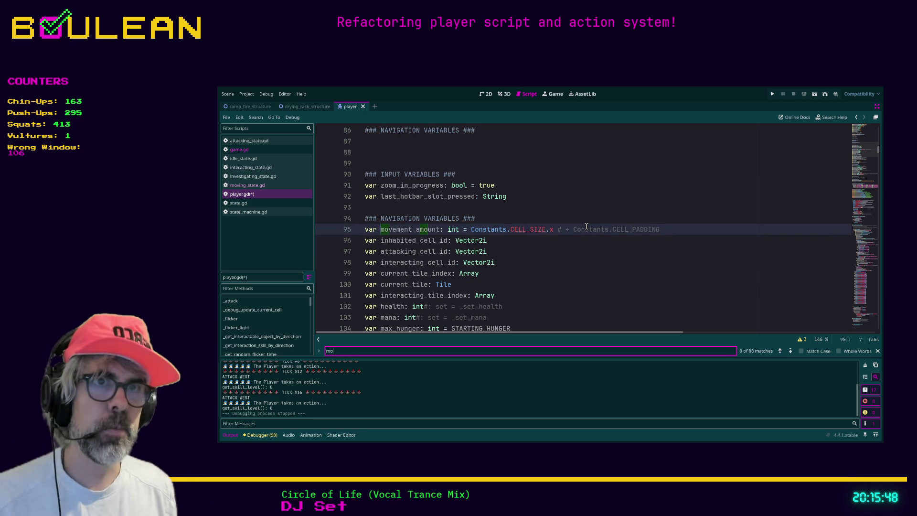
pyautogui.write('vement_amount')
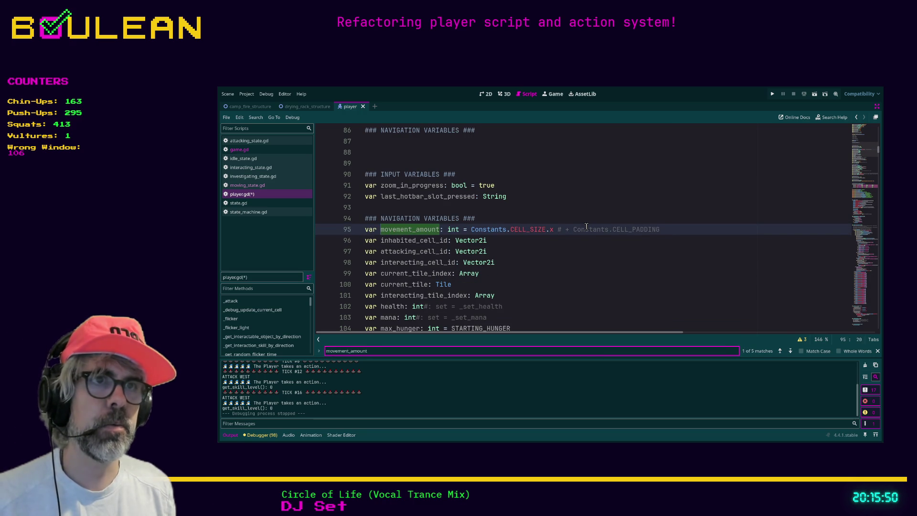
pyautogui.press('Return')
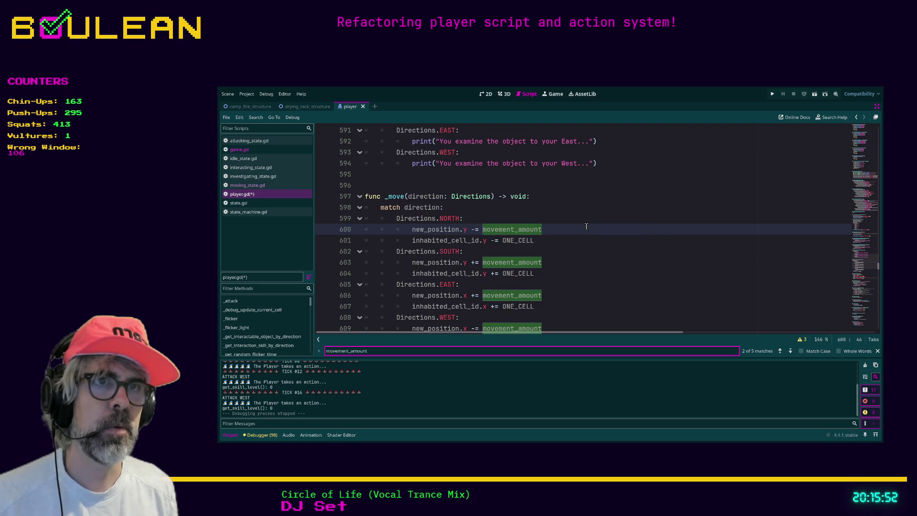
pyautogui.press('Return')
pyautogui.press('Return')
pyautogui.press('Return')
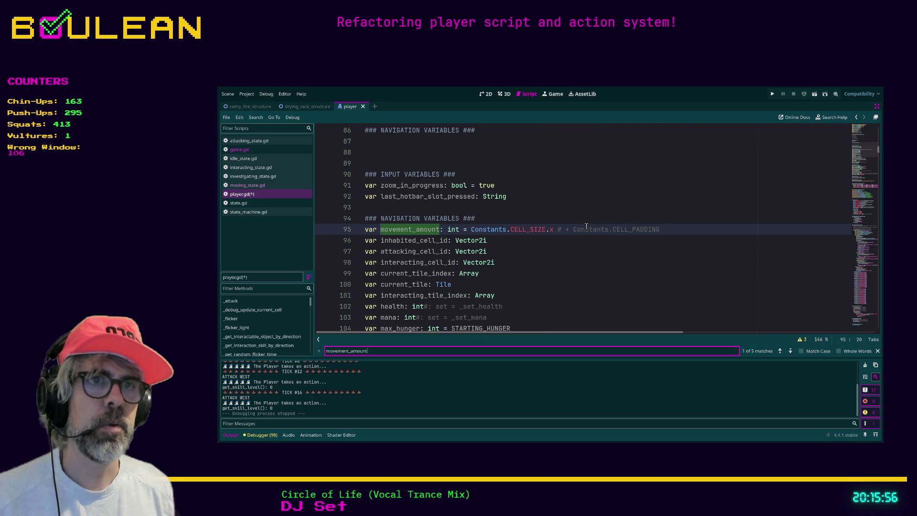
pyautogui.press('Escape')
# - Move down to the attacking_cell_id declaration and search the script for 'attacking_cell_id'
pyautogui.press('Down')
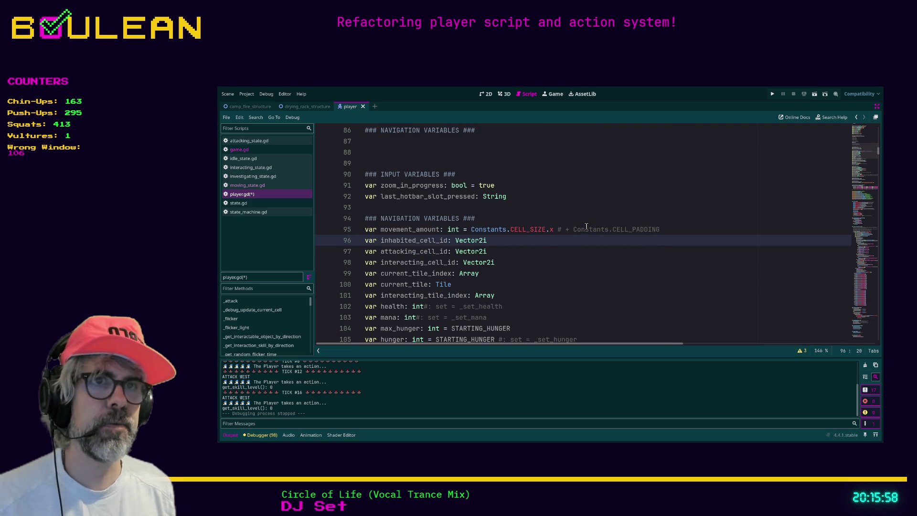
pyautogui.press('Down')
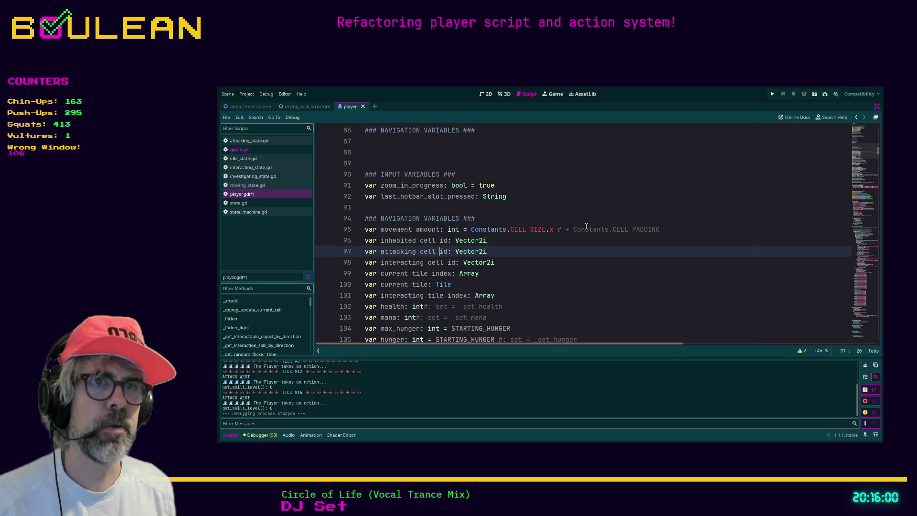
pyautogui.hotkey('ctrl', 'f')
pyautogui.write('att')
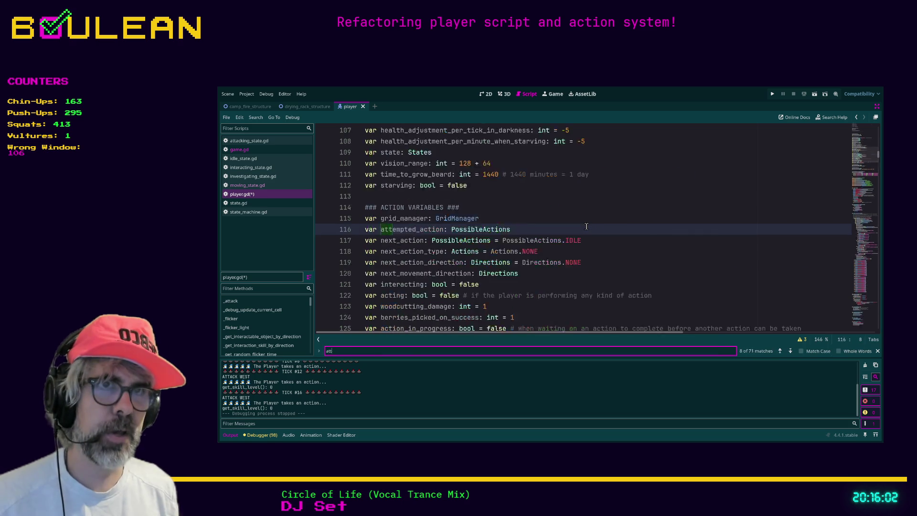
pyautogui.write('acking_cell')
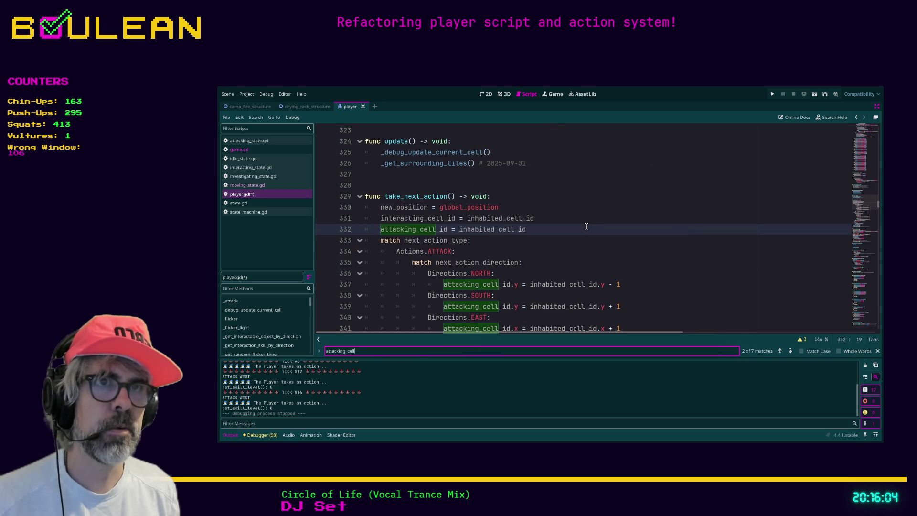
pyautogui.write('_id')
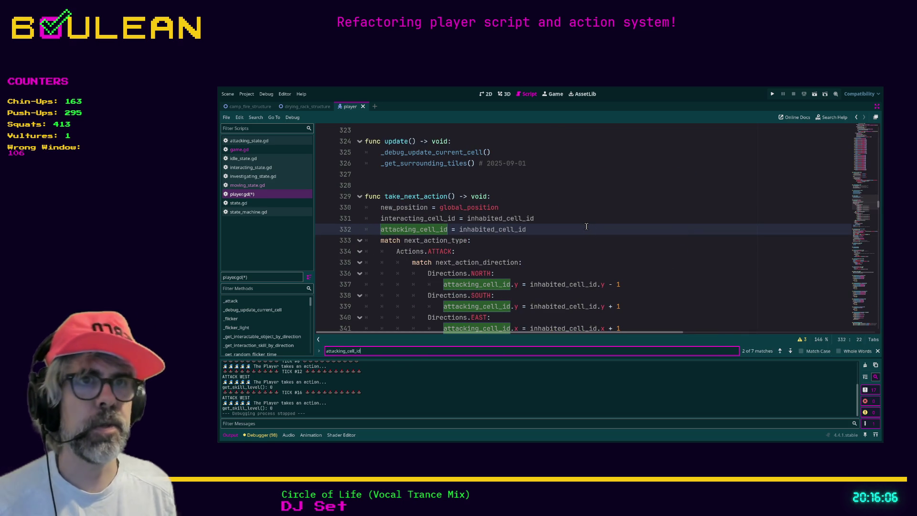
pyautogui.scroll(-1, 587, 227)
pyautogui.scroll(-1, 577, 214)
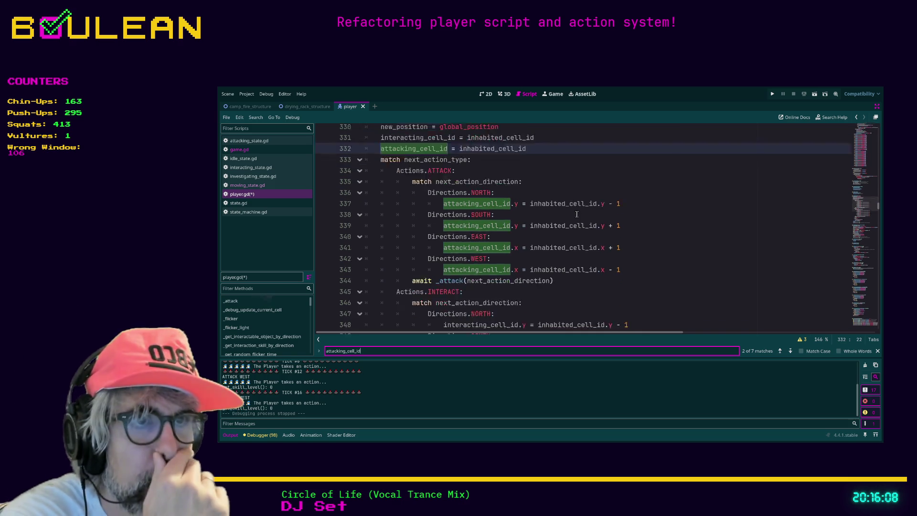
pyautogui.scroll(-1, 577, 215)
pyautogui.scroll(3, 576, 219)
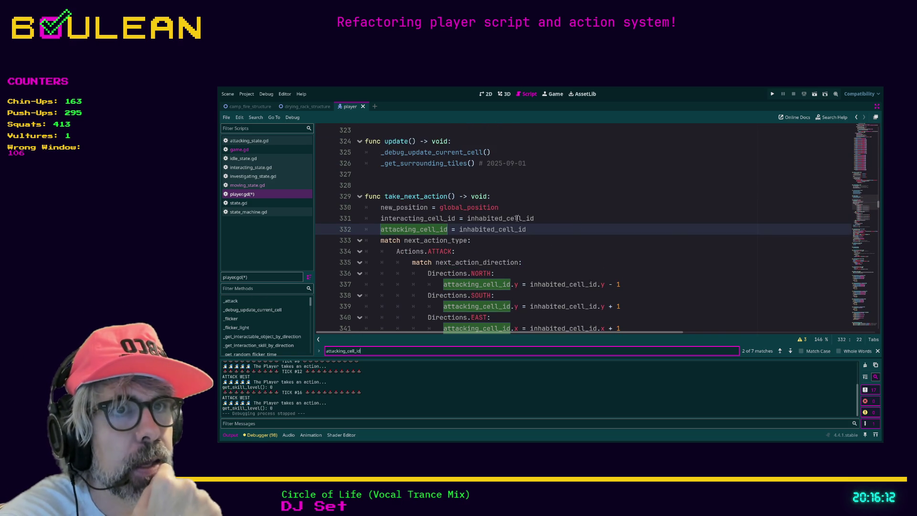
pyautogui.scroll(1, 381, 194)
pyautogui.scroll(2, 508, 235)
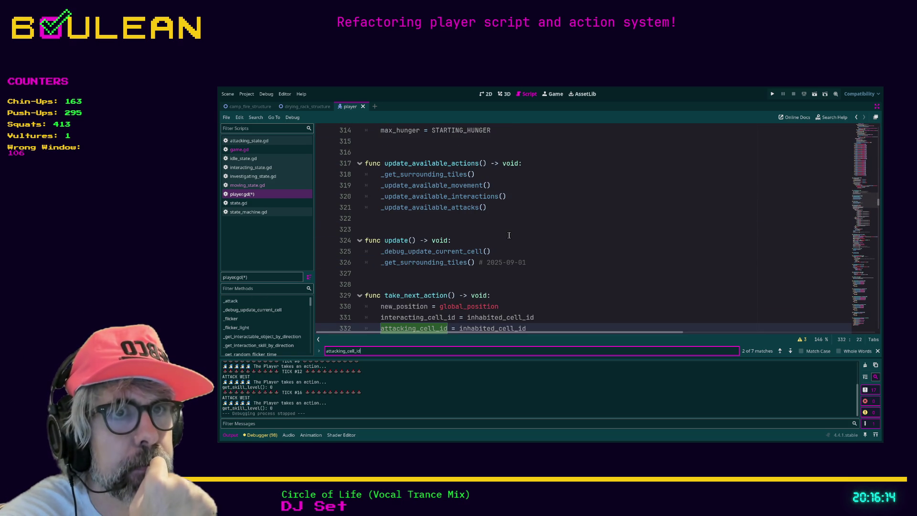
pyautogui.scroll(4, 471, 245)
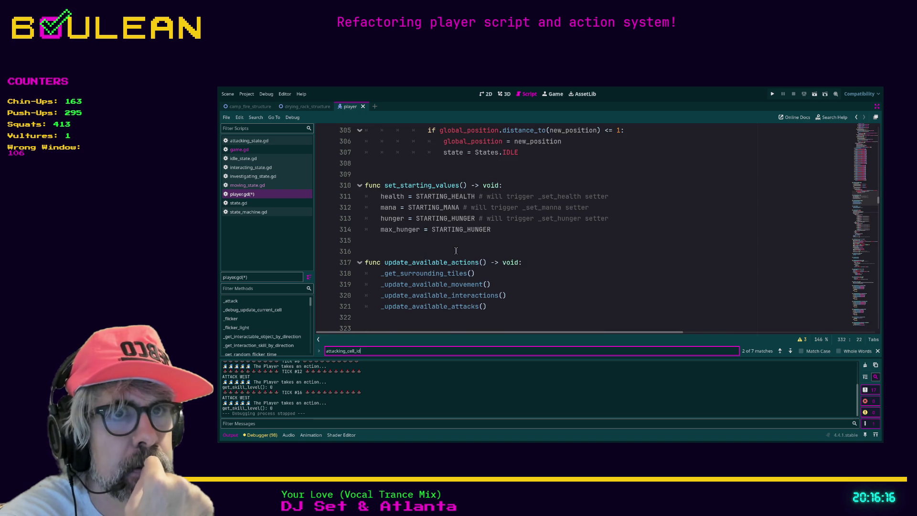
pyautogui.scroll(9, 463, 249)
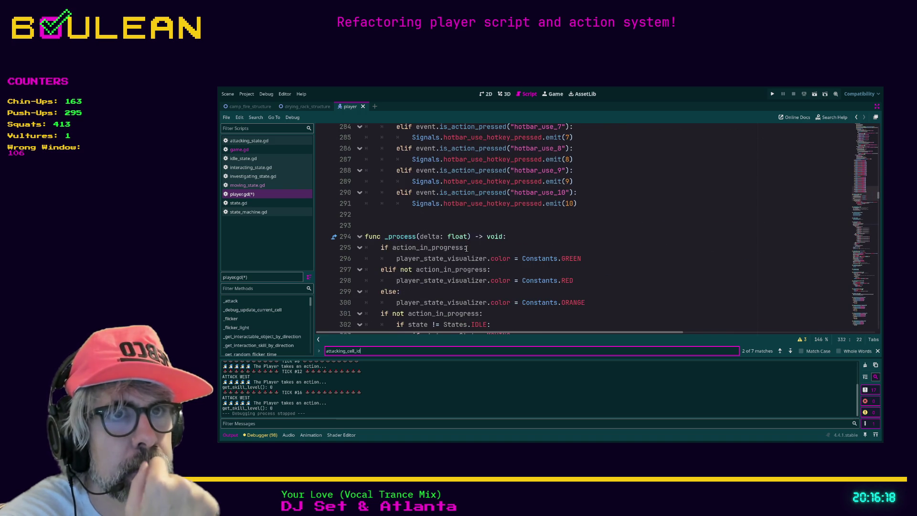
pyautogui.scroll(20, 654, 199)
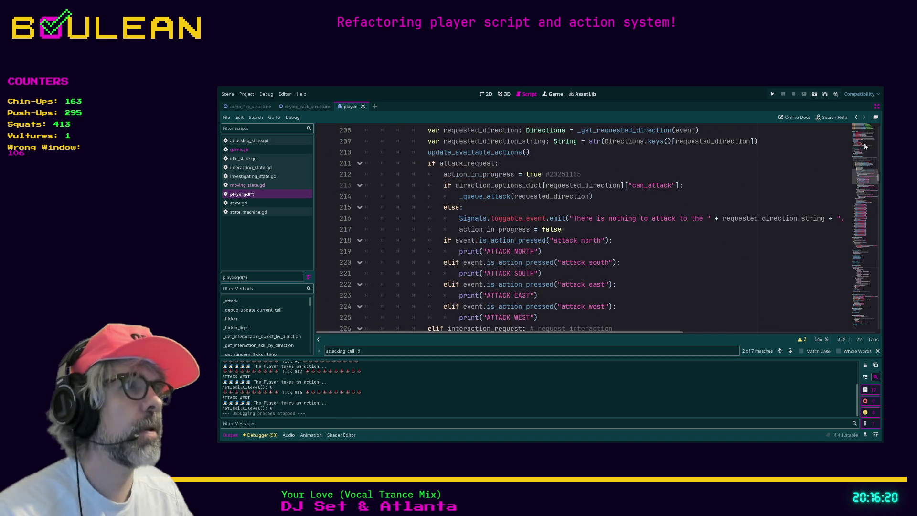
pyautogui.scroll(10, 654, 200)
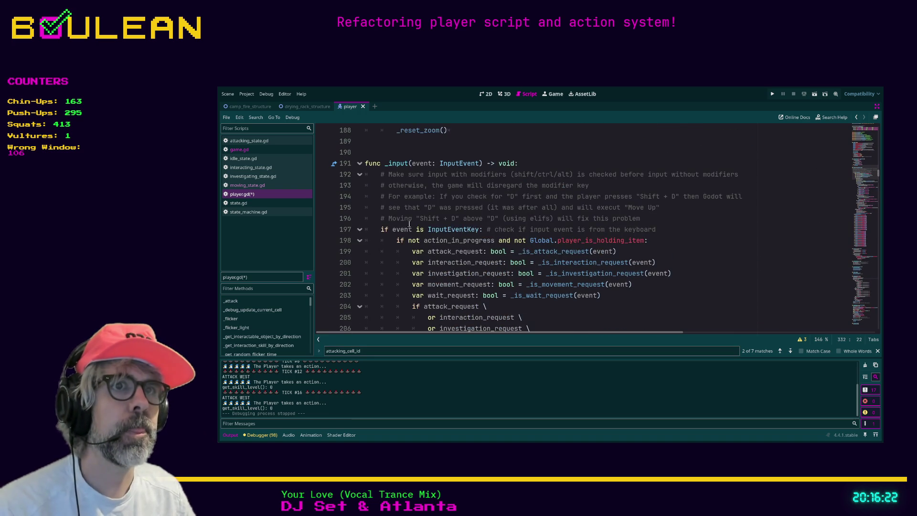
pyautogui.scroll(6, 404, 215)
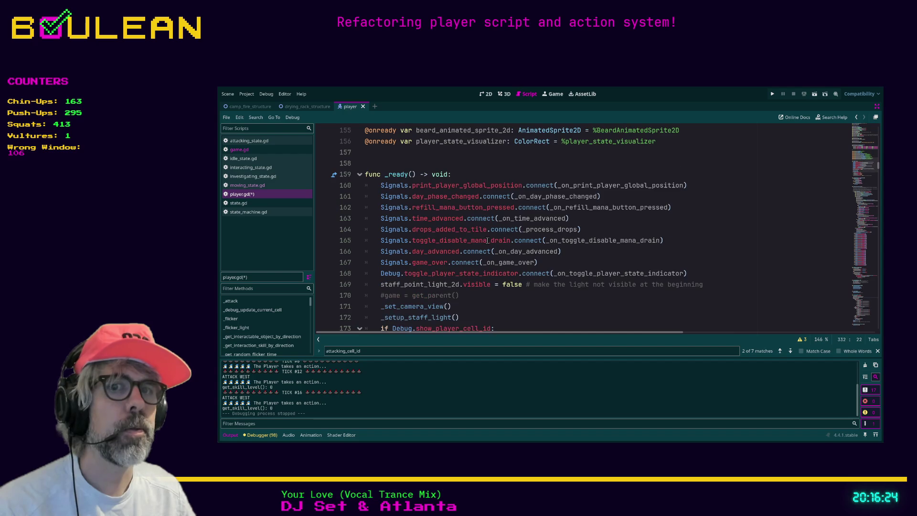
# - Delete the commented #game = get_parent() line and its leftover empty line in _ready
pyautogui.click(467, 295)
pyautogui.hotkey('shift', 'Home')
pyautogui.hotkey('shift', 'Home')
pyautogui.press('BackSpace')
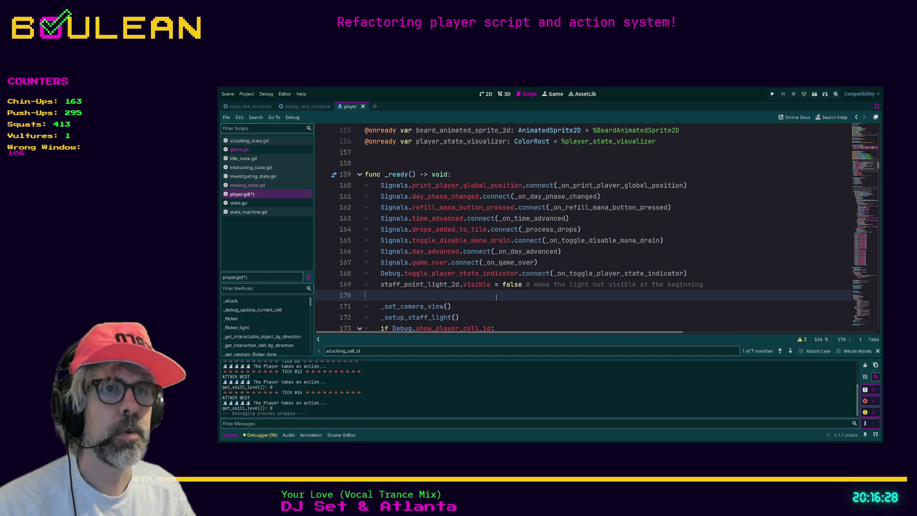
pyautogui.press('BackSpace')
# - Move staff_point_light_2d.visible = false below the _setup_staff_light() call
pyautogui.scroll(-3, 492, 294)
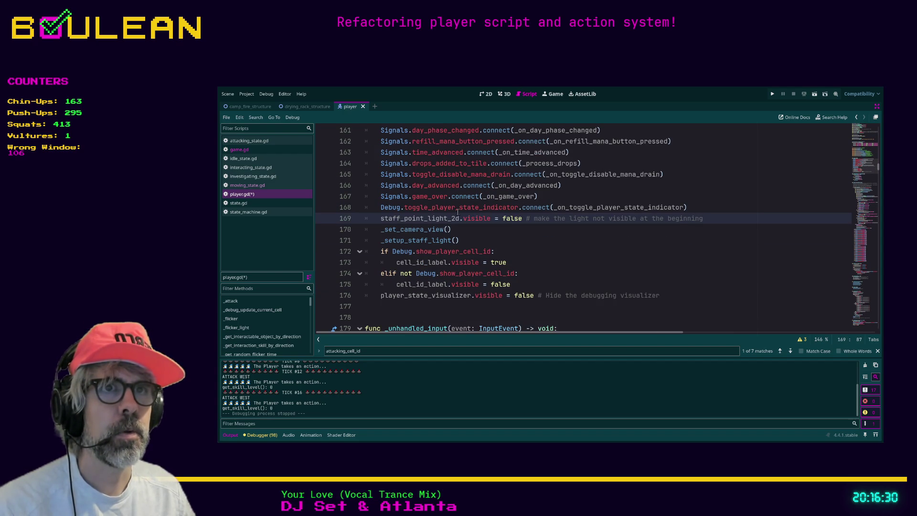
pyautogui.scroll(2, 548, 257)
pyautogui.scroll(1, 548, 256)
pyautogui.scroll(-1, 494, 278)
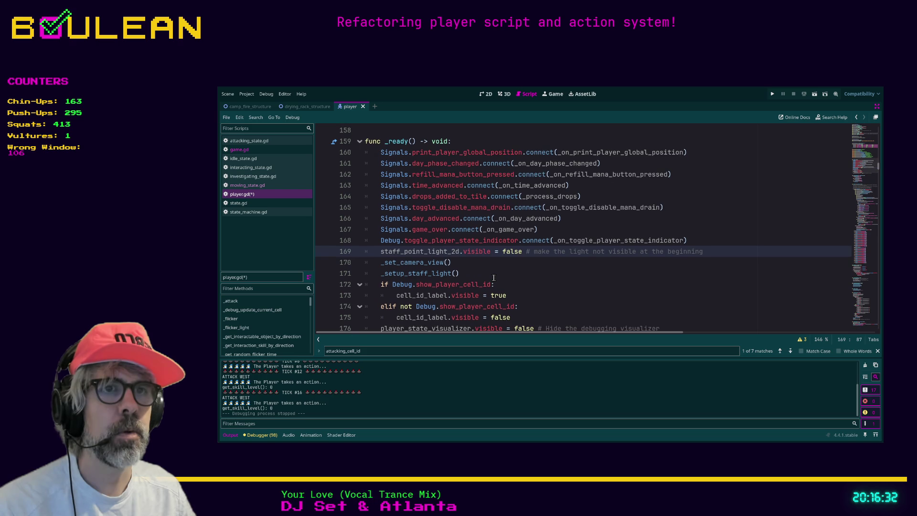
pyautogui.click(554, 254)
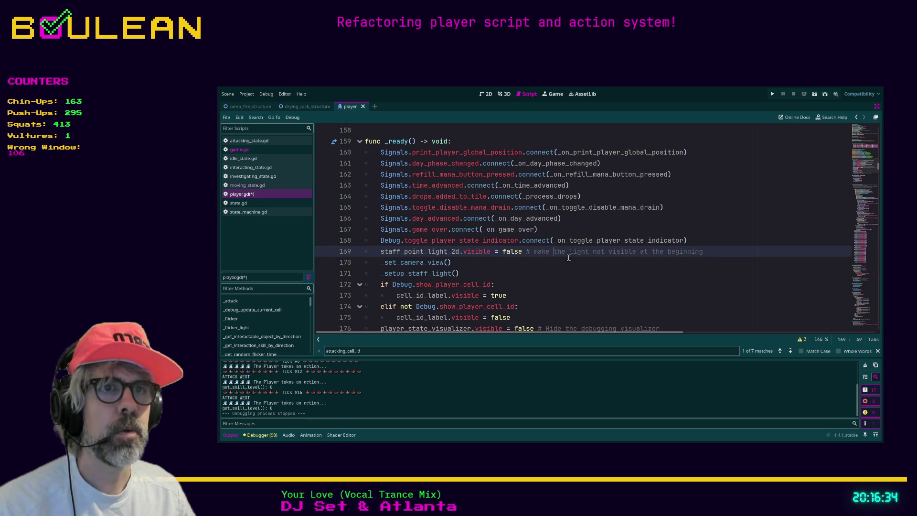
pyautogui.hotkey('alt', 'Down')
pyautogui.hotkey('alt', 'Down')
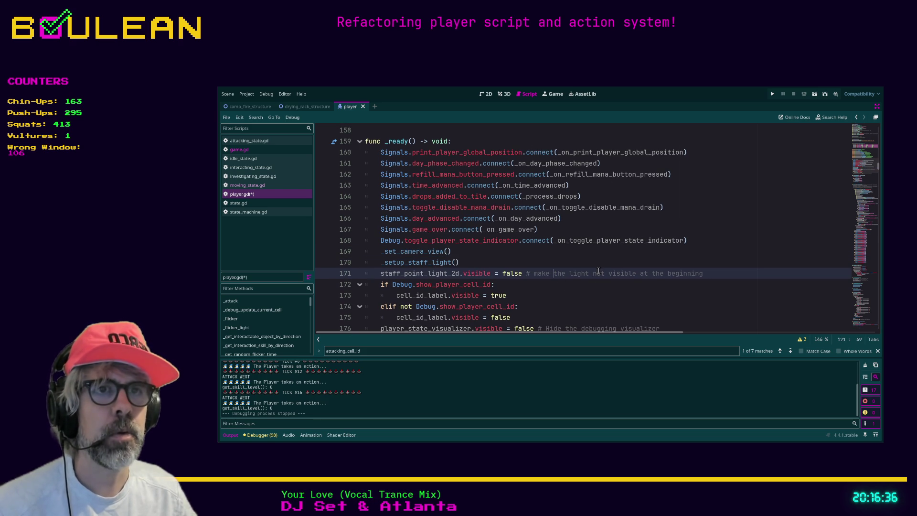
pyautogui.scroll(-3, 598, 271)
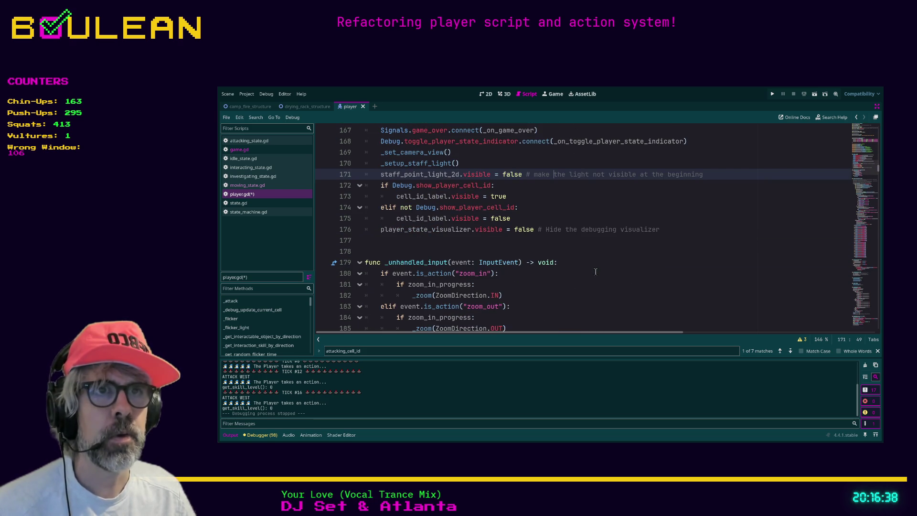
# - Scroll up to the NAVIGATION VARIABLES block and place the caret on line 98
pyautogui.scroll(10, 596, 272)
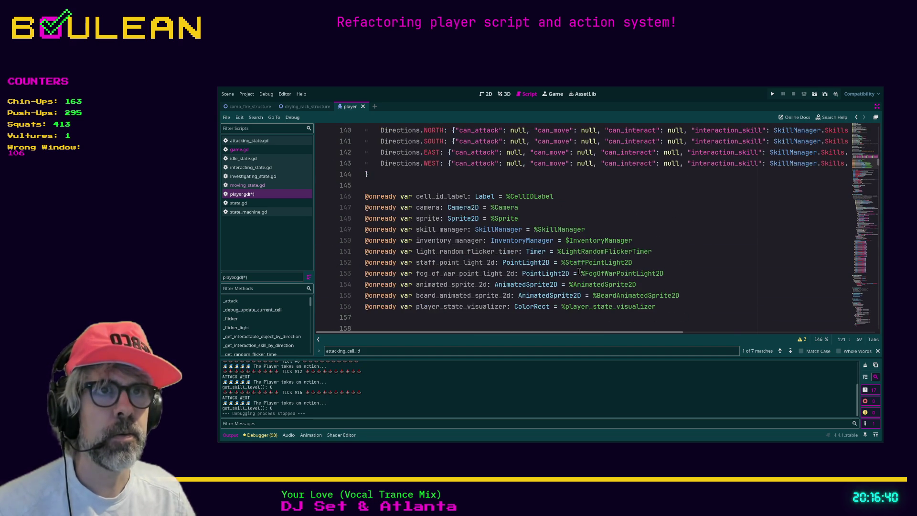
pyautogui.scroll(1, 406, 222)
pyautogui.scroll(6, 405, 222)
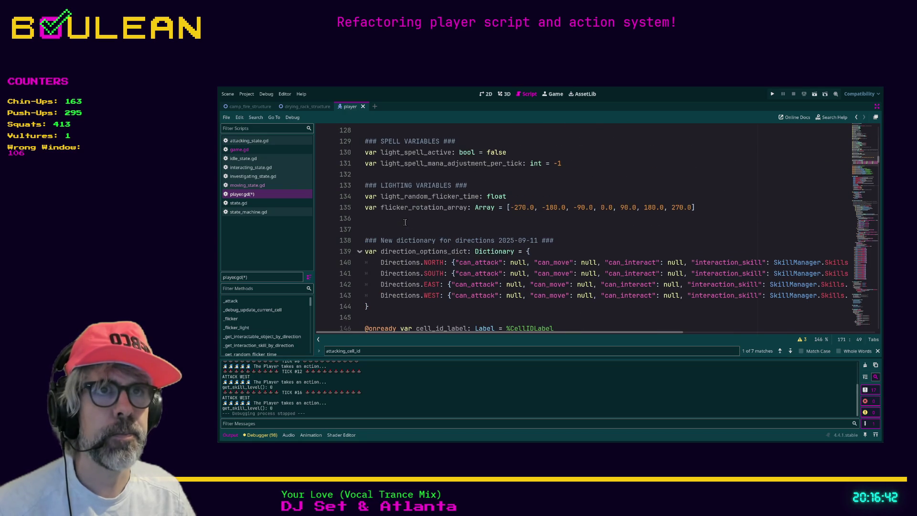
pyautogui.scroll(8, 445, 228)
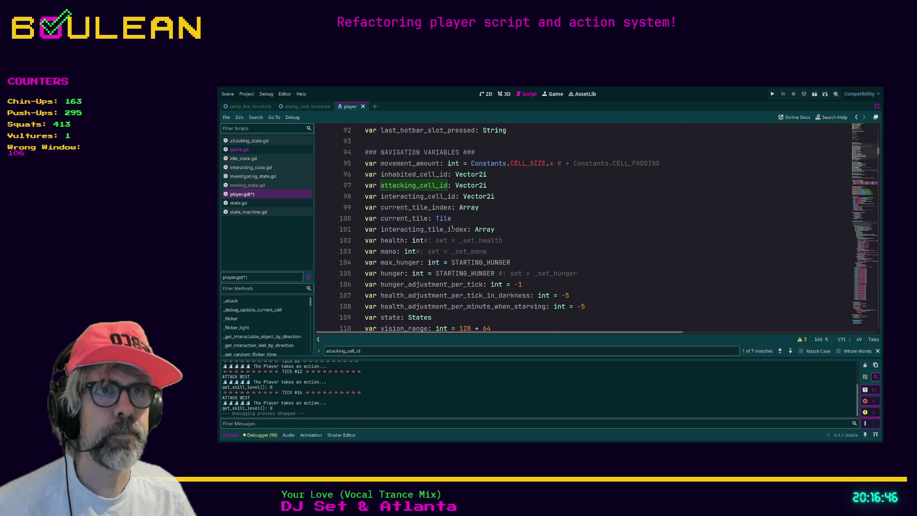
pyautogui.click(538, 193)
# - Save player.gd with Ctrl+S
pyautogui.hotkey('ctrl', 's')
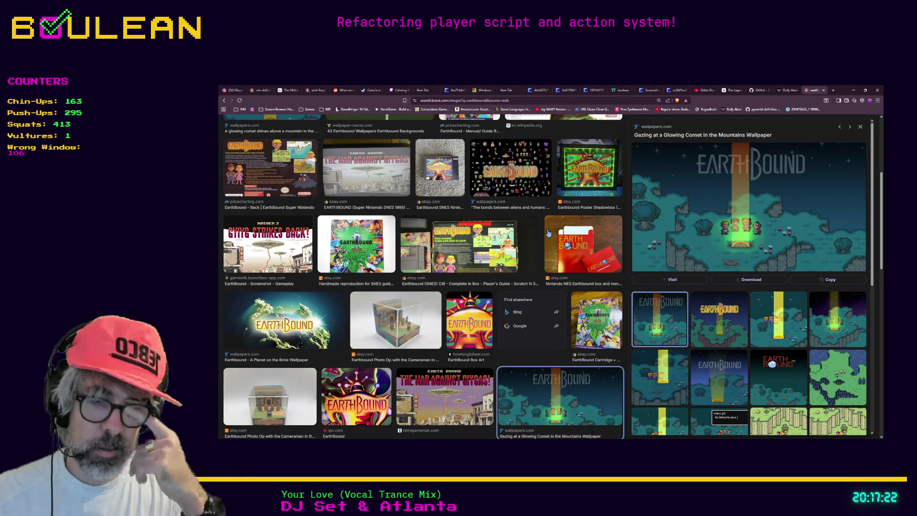
# - In a new tab, search for 'concerned ape', then 'cuddlefish', then 'starbound'
pyautogui.hotkey('ctrl', 't')
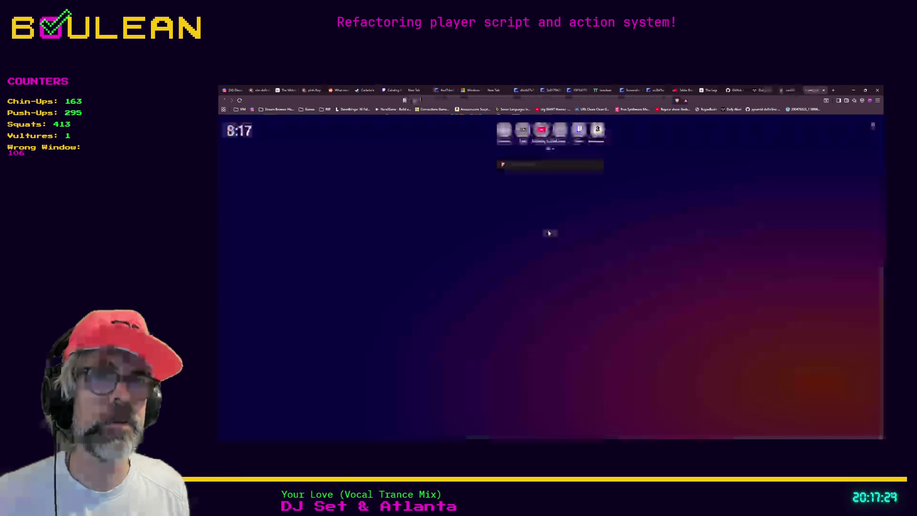
pyautogui.write('concerned ape')
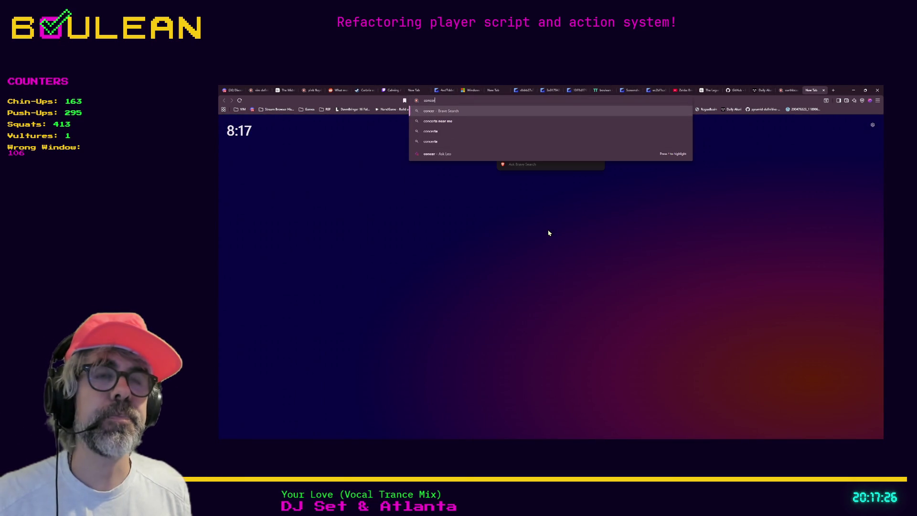
pyautogui.press('Return')
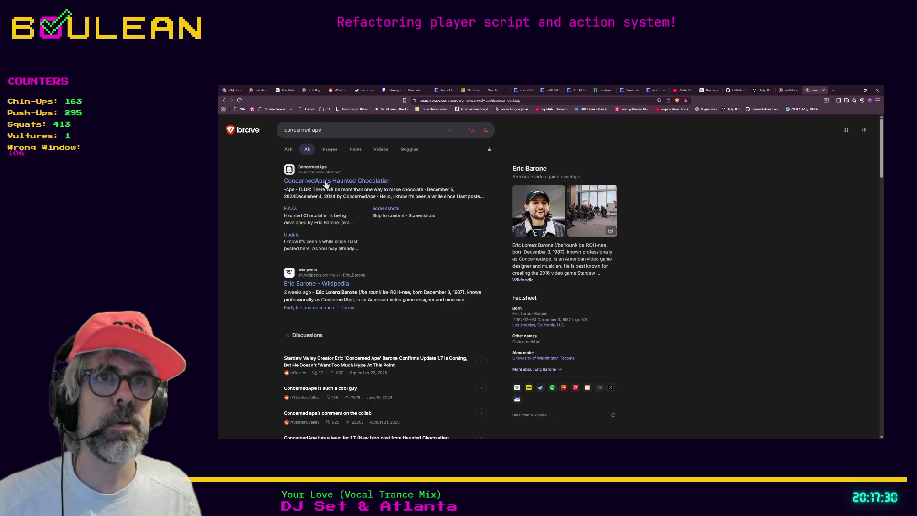
pyautogui.tripleClick(328, 130)
pyautogui.write('cuddlefish')
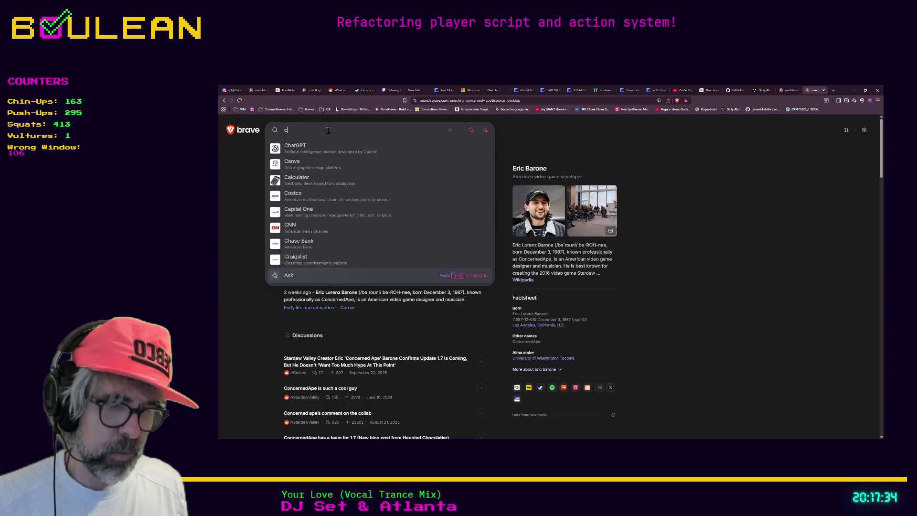
pyautogui.press('Return')
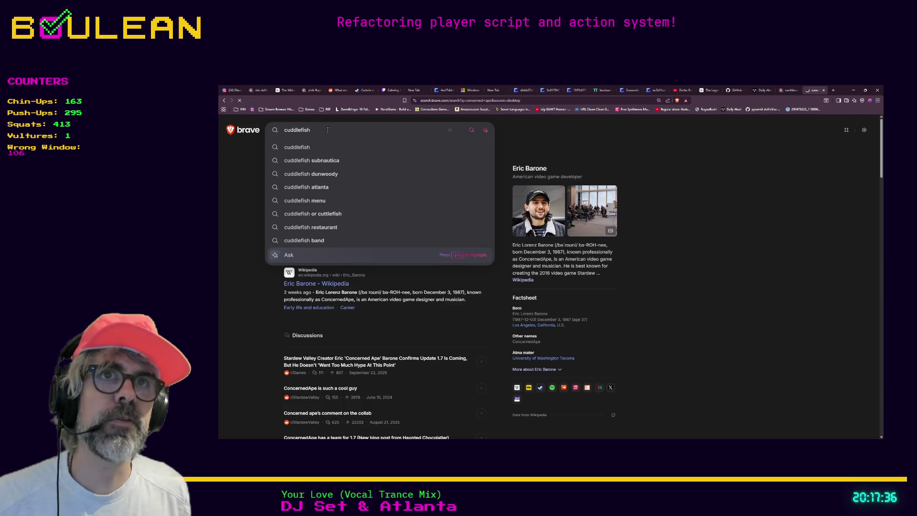
pyautogui.click(476, 101)
pyautogui.write('star')
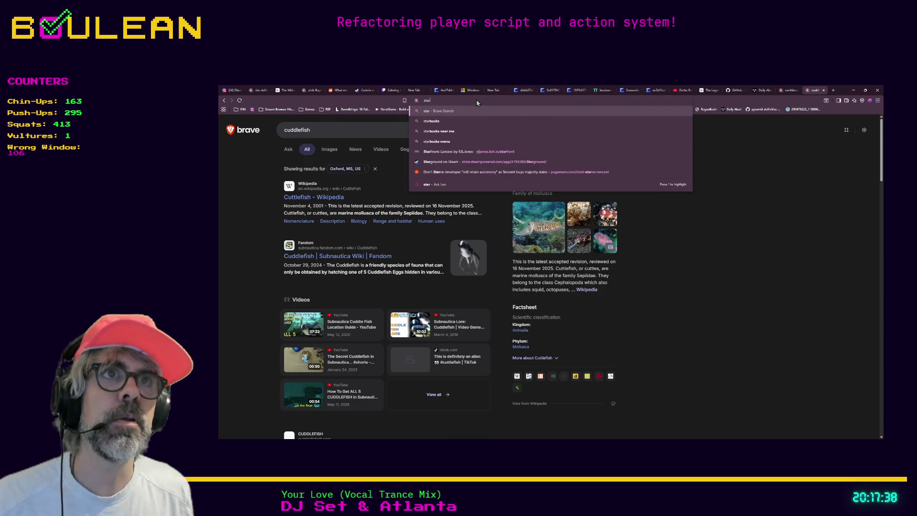
pyautogui.write('bound')
pyautogui.press('Return')
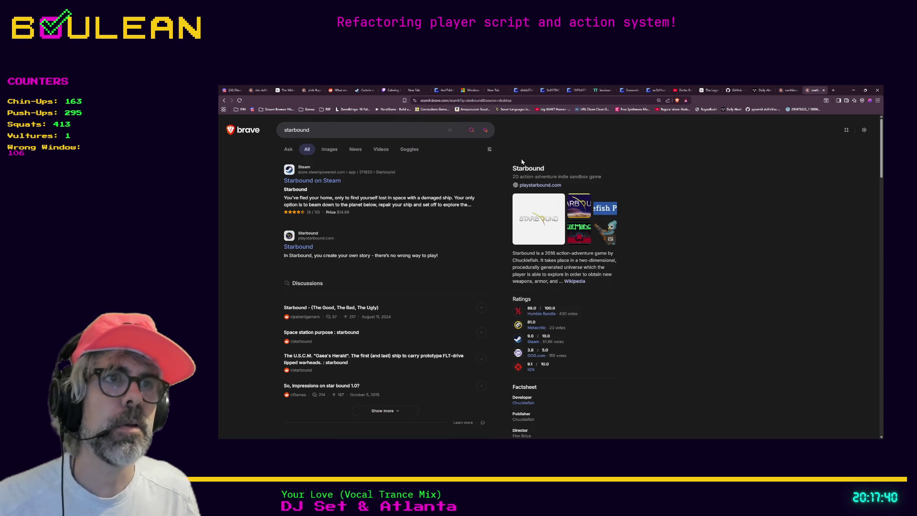
# - Browse Starbound image results, previewing the Eclipse's Dreadnought and red ship screenshots
pyautogui.click(581, 210)
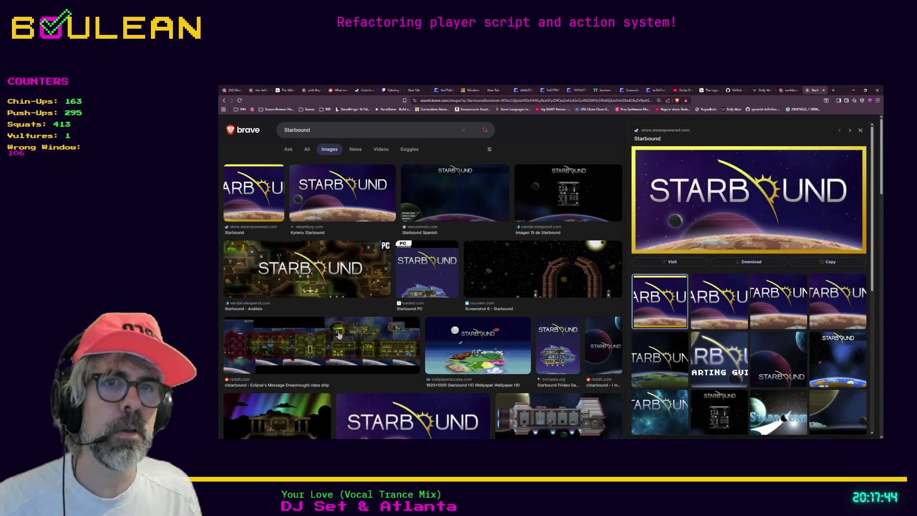
pyautogui.click(330, 151)
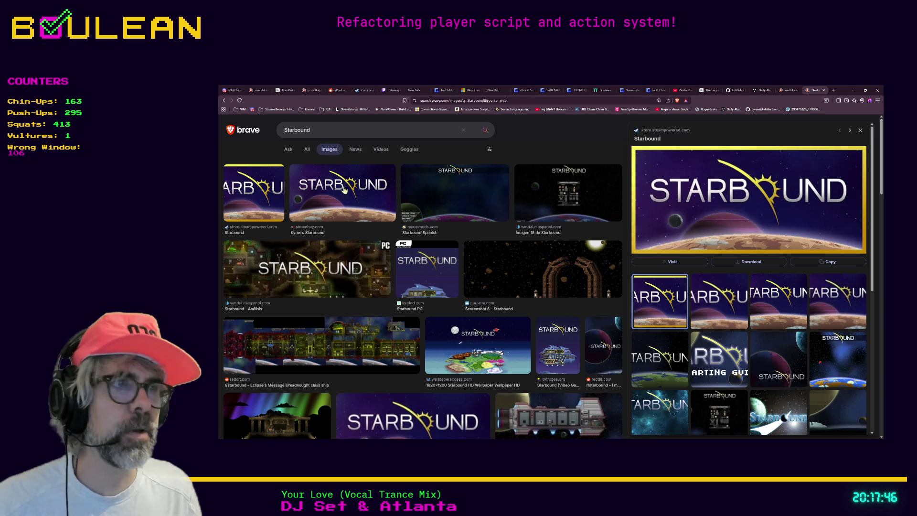
pyautogui.scroll(-1, 344, 191)
pyautogui.click(310, 300)
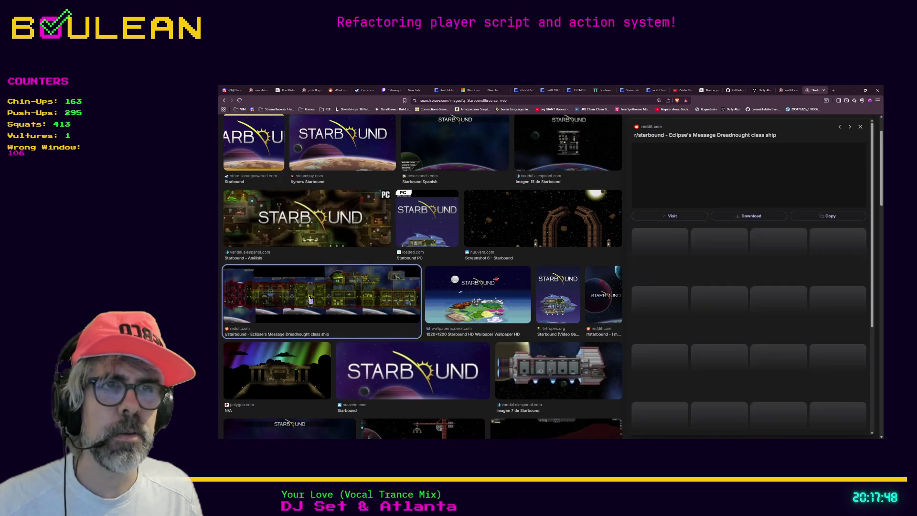
pyautogui.click(767, 250)
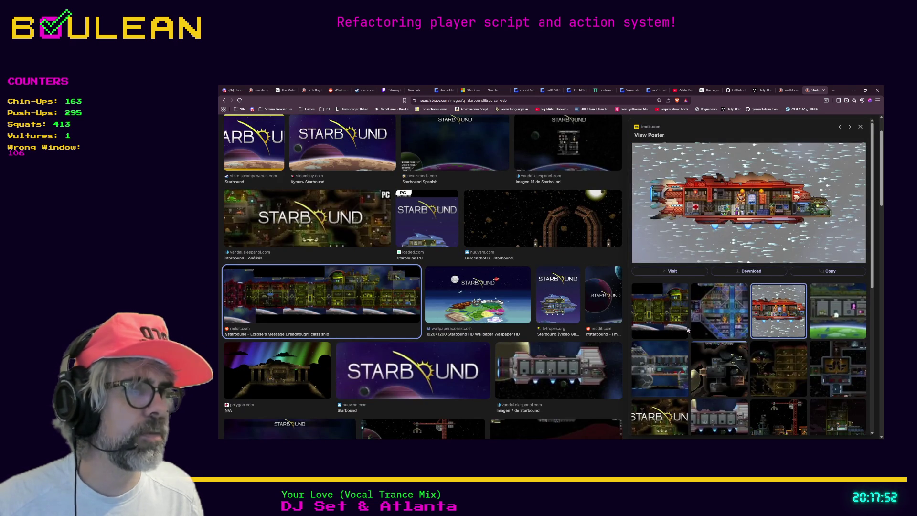
pyautogui.scroll(-2, 658, 338)
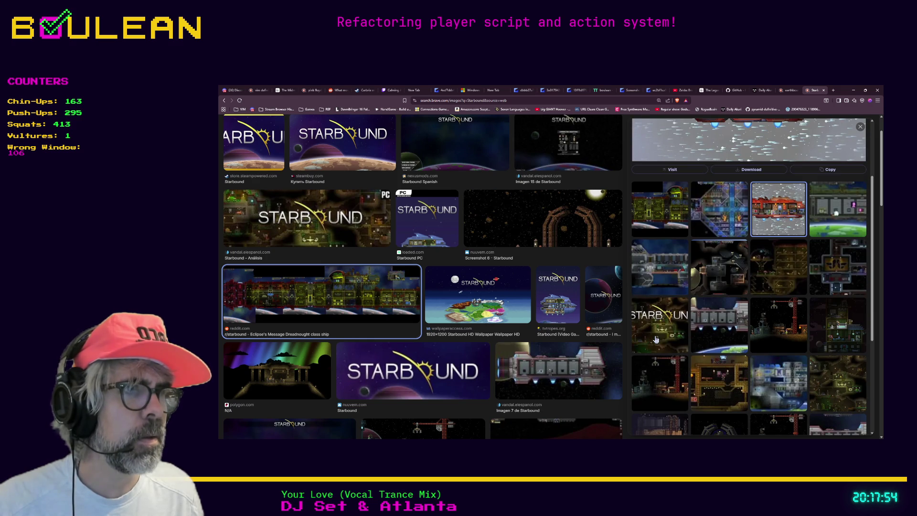
pyautogui.scroll(-1, 606, 310)
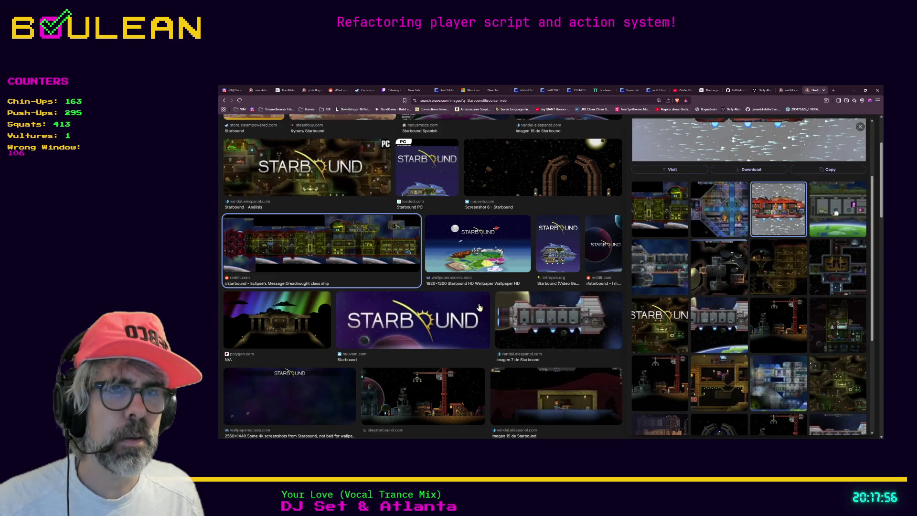
pyautogui.scroll(2, 480, 307)
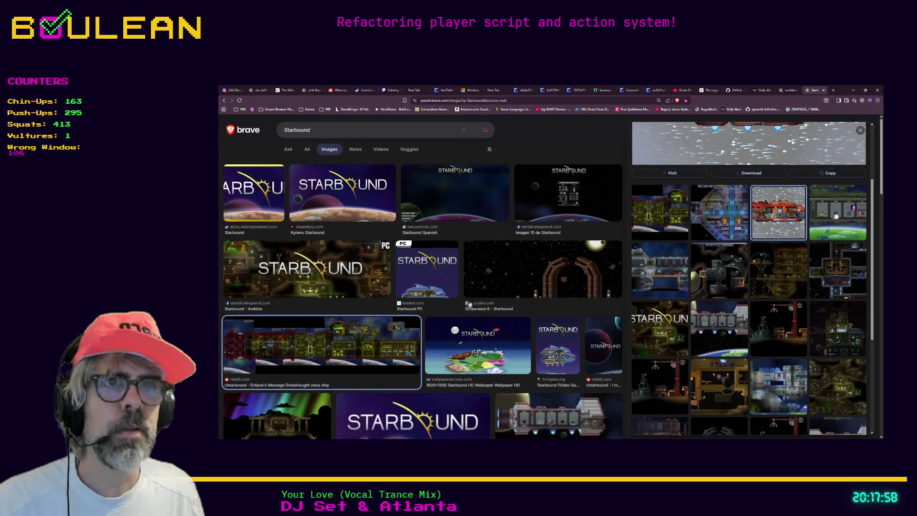
pyautogui.click(311, 131)
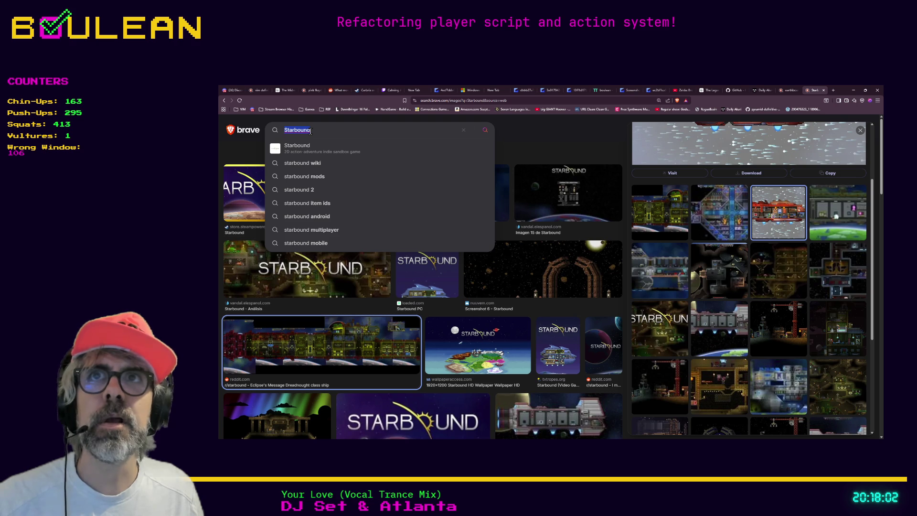
pyautogui.click(340, 130)
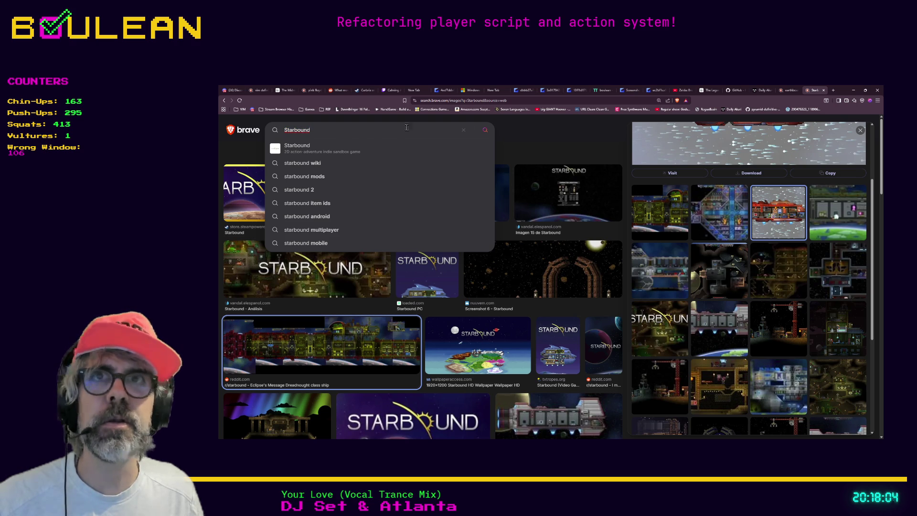
pyautogui.click(513, 141)
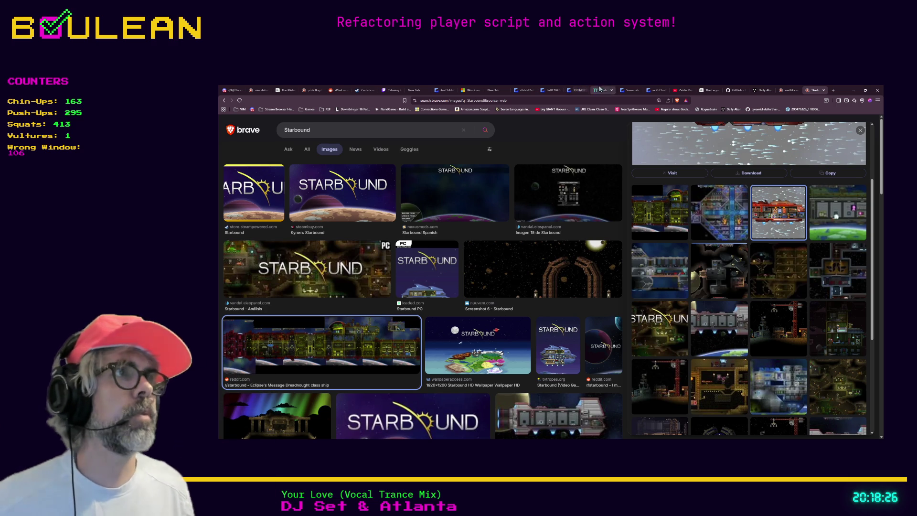
# - Search 'leopold fc980', view the FC980MBT Two Tone White product page, then minimize Brave
pyautogui.click(834, 91)
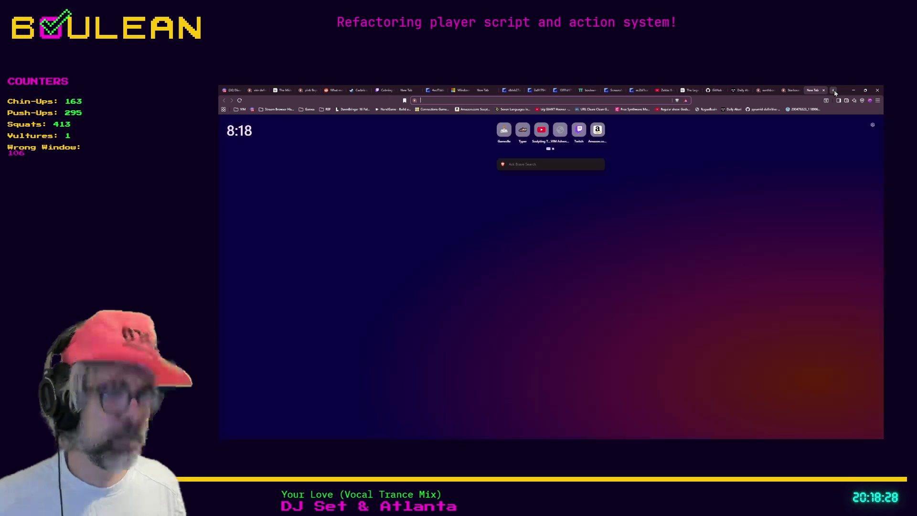
pyautogui.write('leopol')
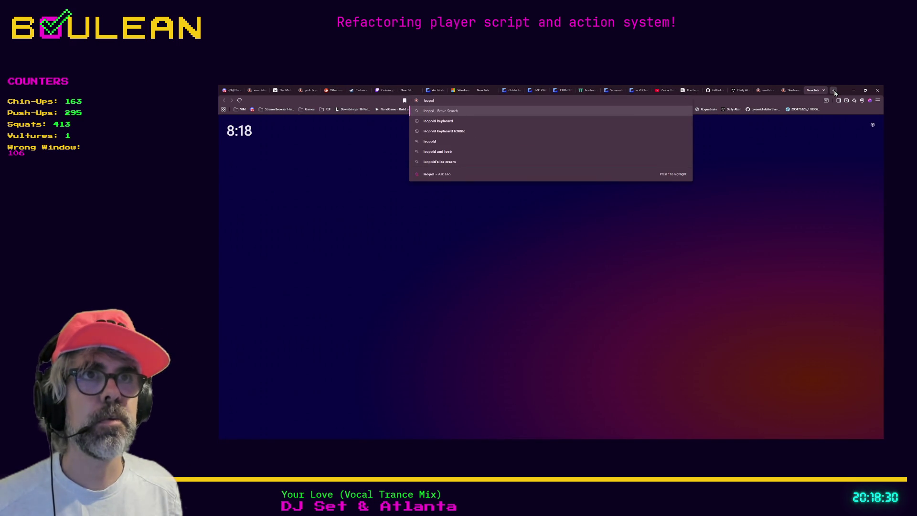
pyautogui.write(' 980')
pyautogui.press('Return')
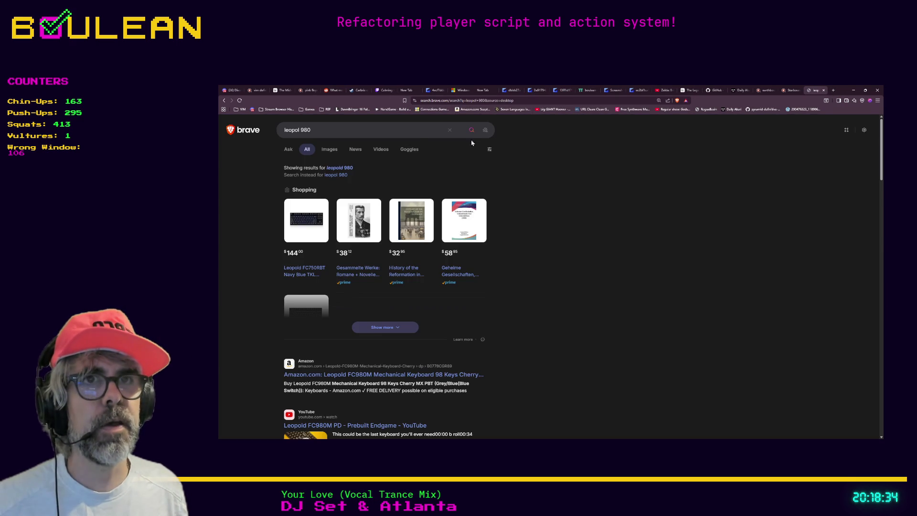
pyautogui.click(301, 130)
pyautogui.write('d')
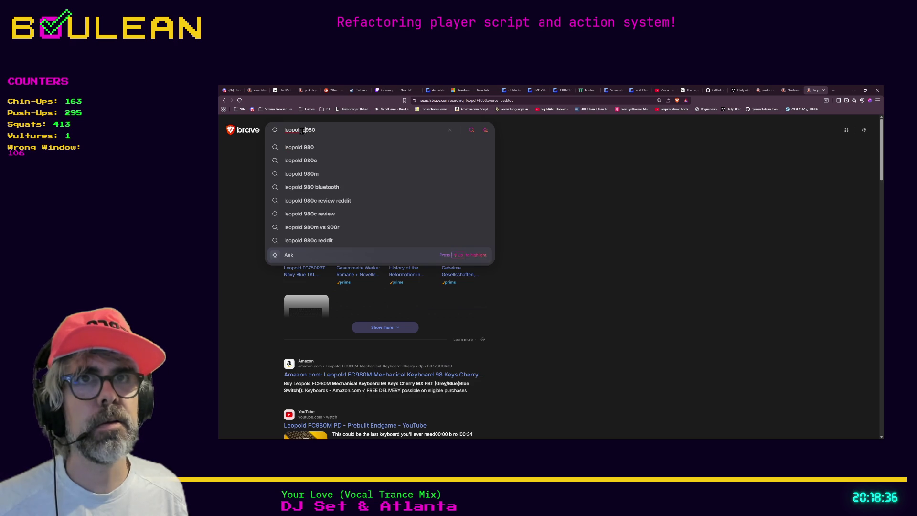
pyautogui.write('fc')
pyautogui.press('Return')
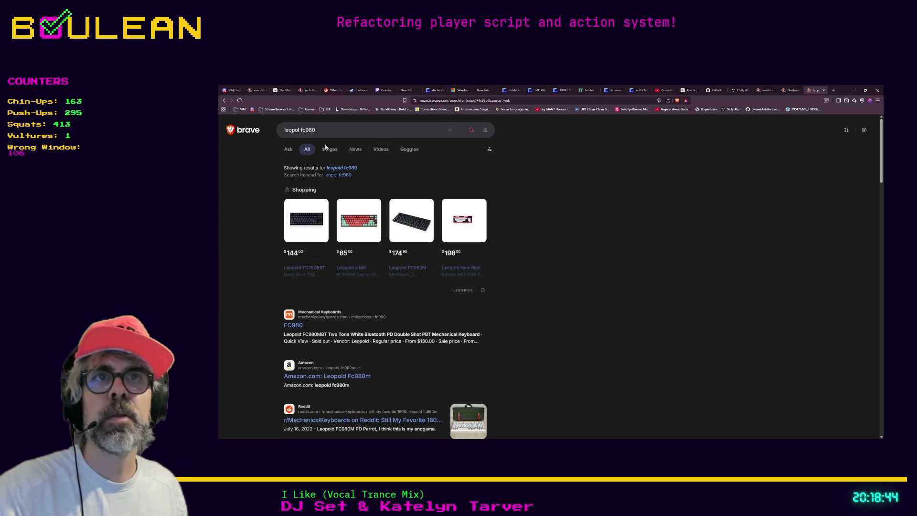
pyautogui.click(346, 168)
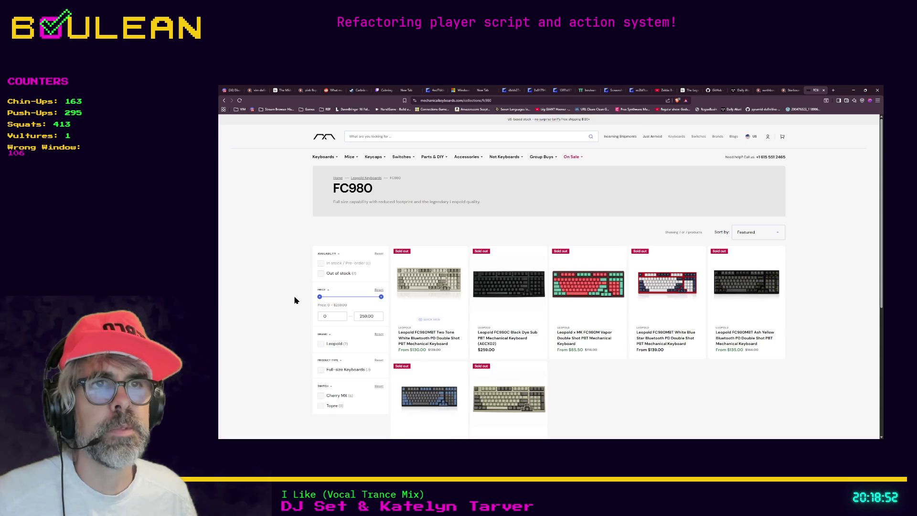
pyautogui.click(439, 289)
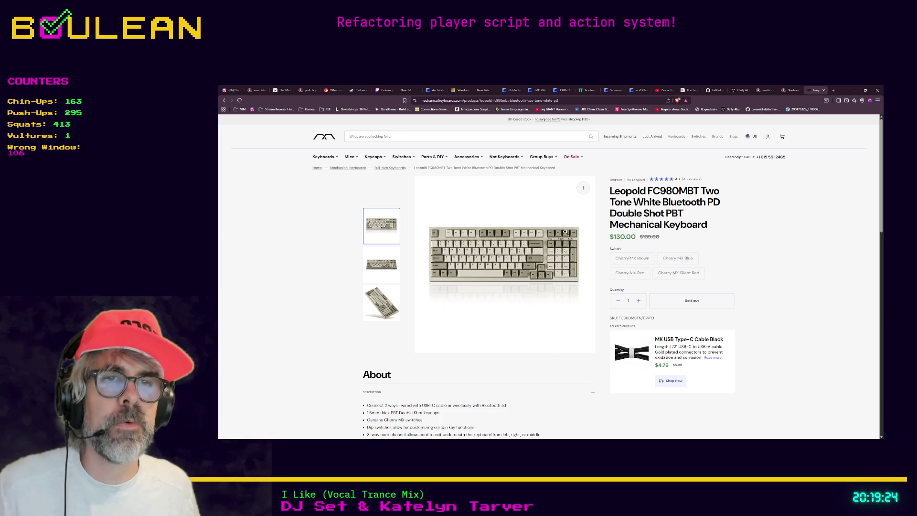
pyautogui.click(854, 90)
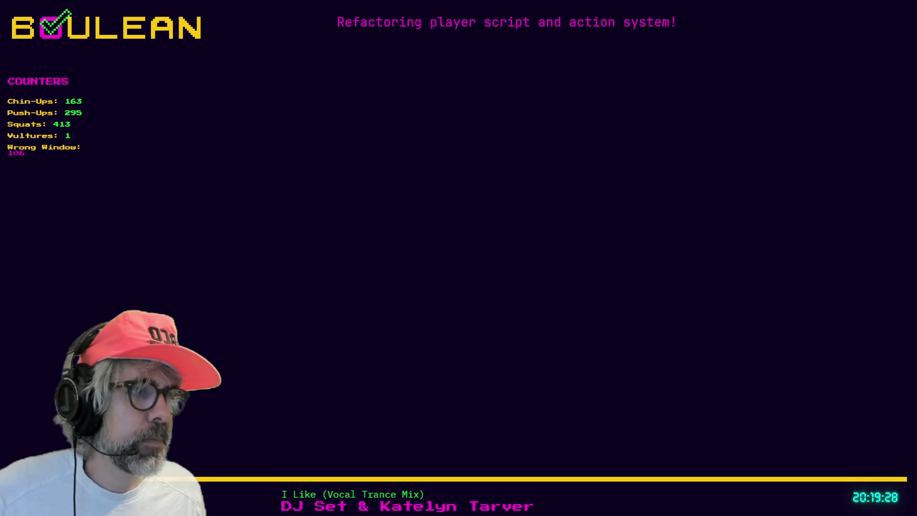
# - Switch back to Obsidian and place the caret on the Dark Synthwave heading
pyautogui.hotkey('alt', 'Tab')
pyautogui.click(545, 278)
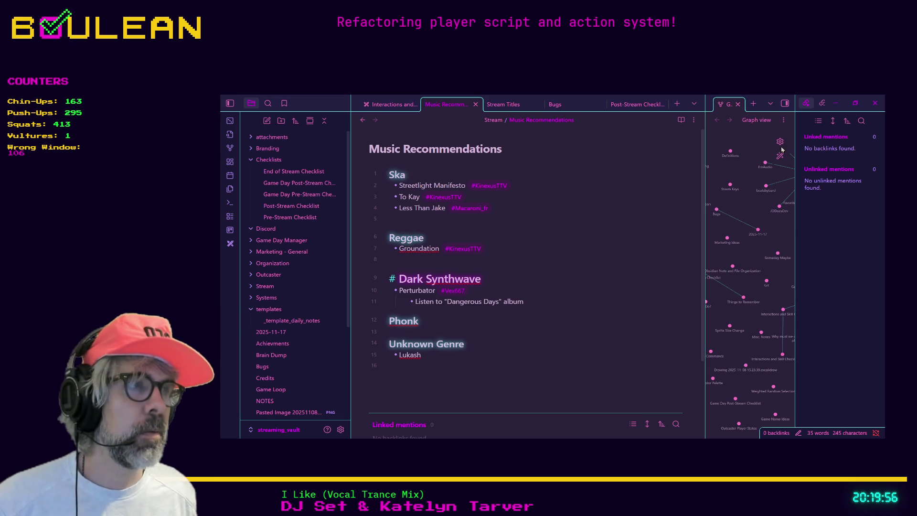
# - Minimize Obsidian and search 'g413tkl' in a new Brave tab
pyautogui.click(836, 103)
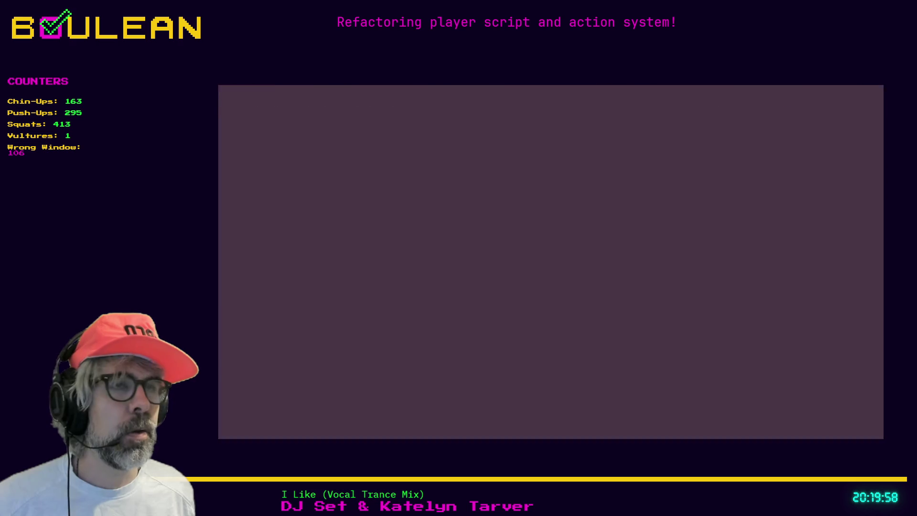
pyautogui.hotkey('ctrl', 't')
pyautogui.write('g')
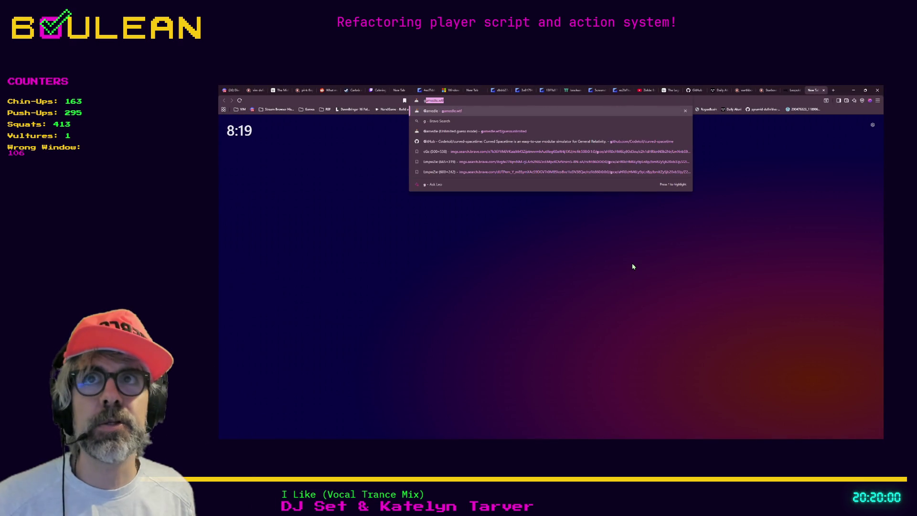
pyautogui.write('413')
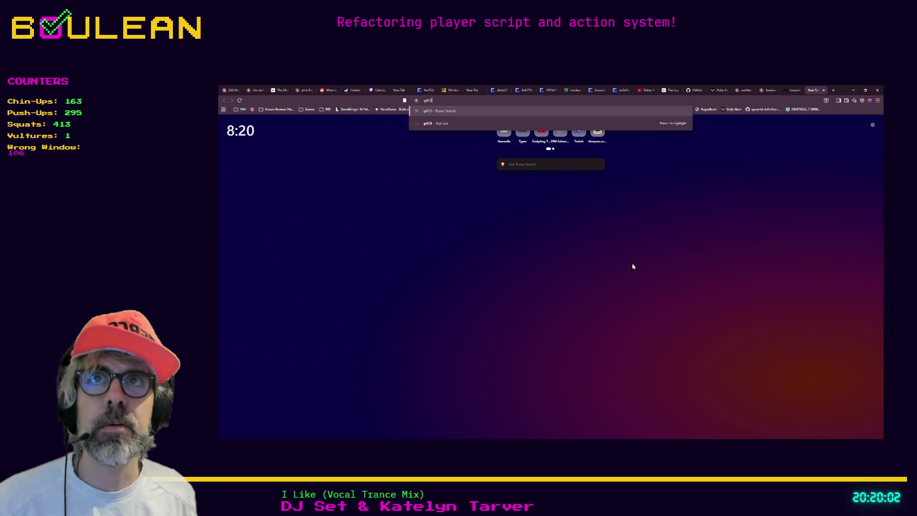
pyautogui.write('tkl')
pyautogui.press('Return')
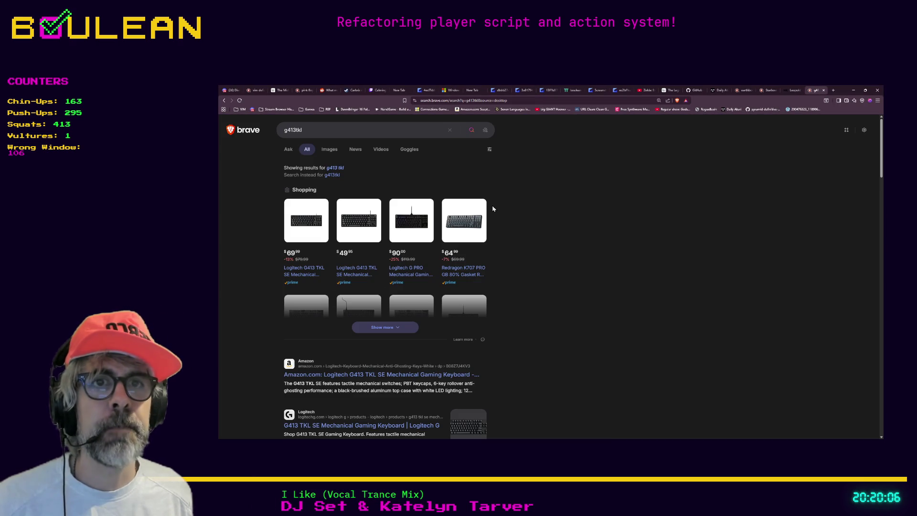
# - View the Logitech G413 TKL Amazon listing photo, then close that tab and minimize Brave
pyautogui.click(316, 270)
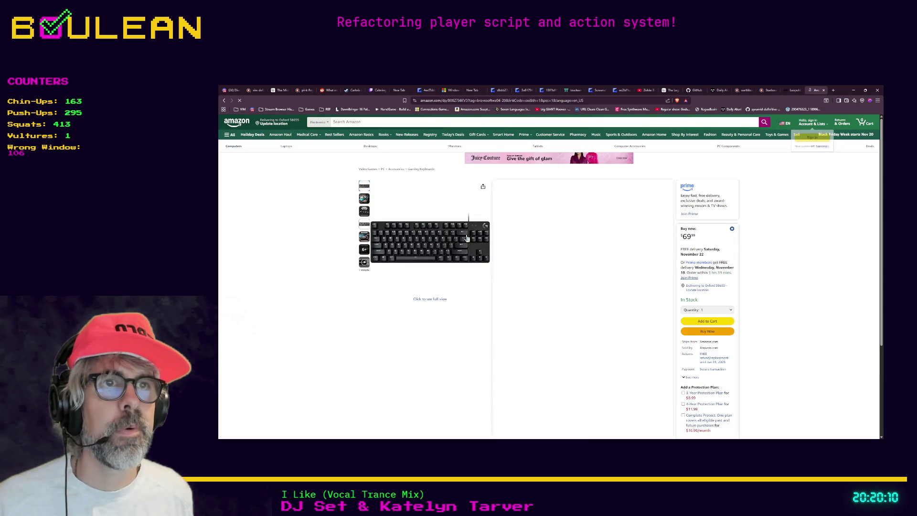
pyautogui.click(468, 239)
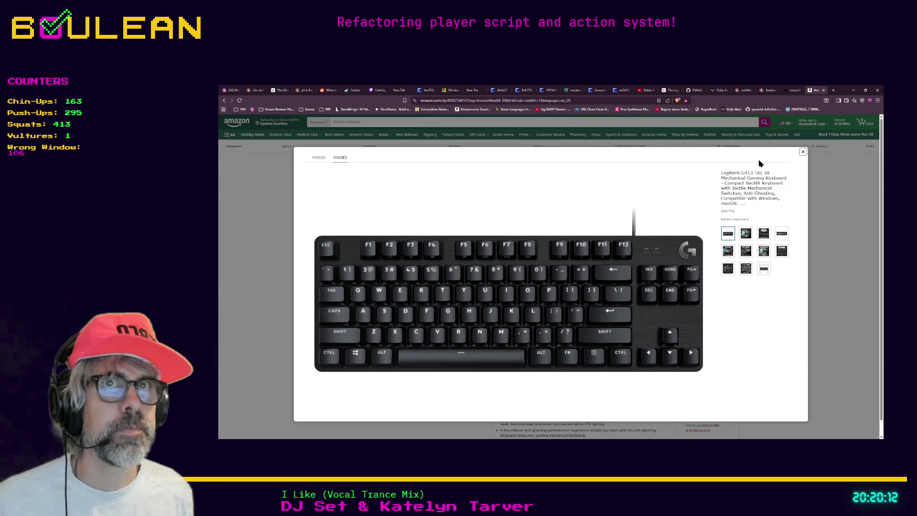
pyautogui.click(825, 92)
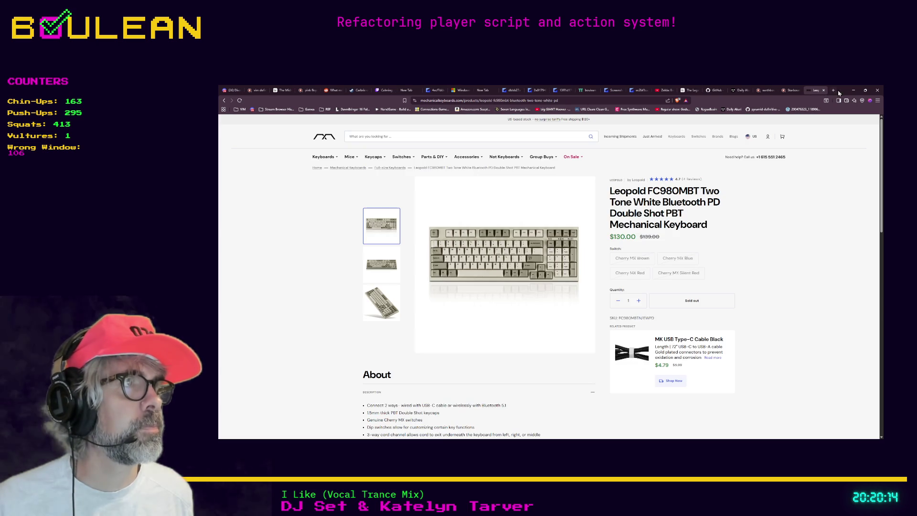
pyautogui.click(853, 90)
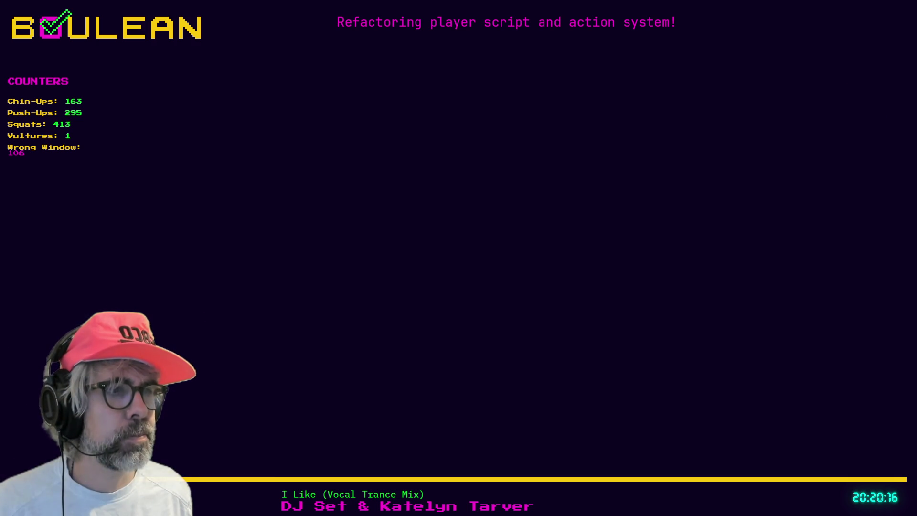
# - Switch back to Obsidian's Music Recommendations note with Alt+Tab
pyautogui.hotkey('alt', 'Tab')
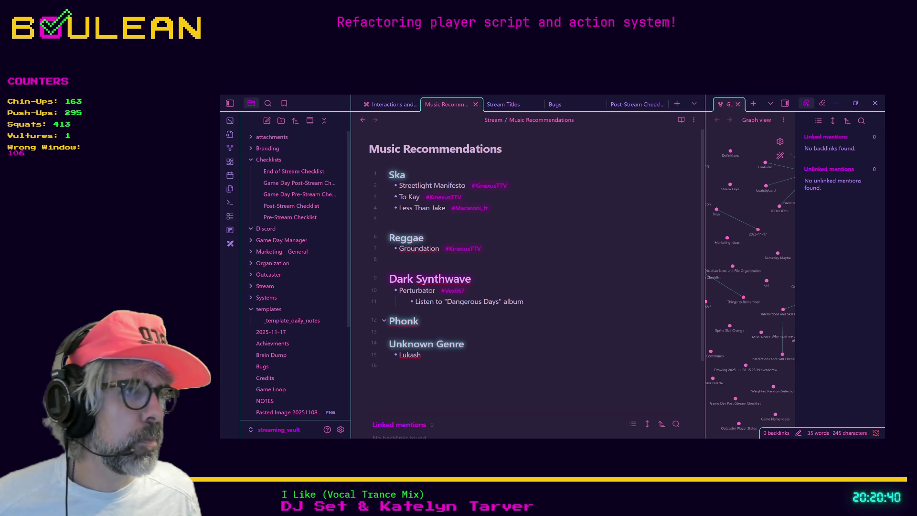
# - Place the caret on the Phonk heading, then minimize Obsidian
pyautogui.click(577, 326)
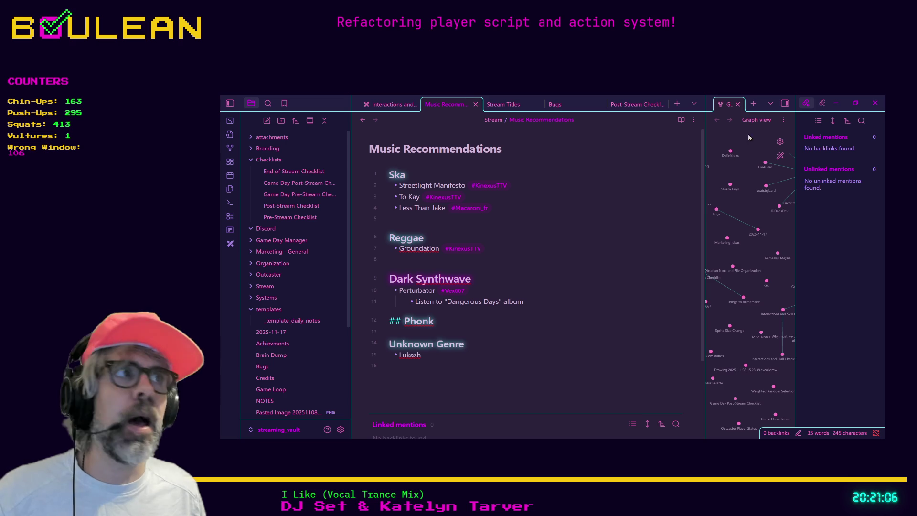
pyautogui.click(836, 103)
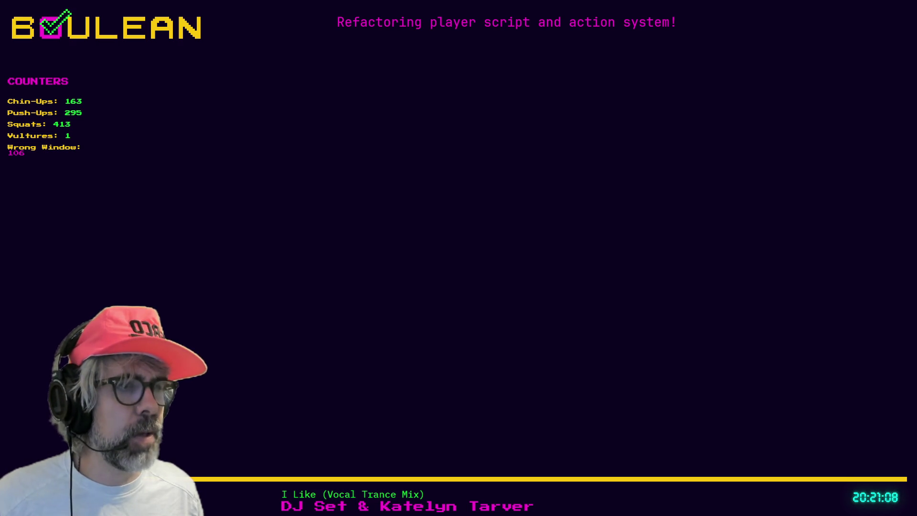
# - Return to the Leopold FC980MBT tab in Brave and scroll to its About section
pyautogui.hotkey('alt', 'Tab')
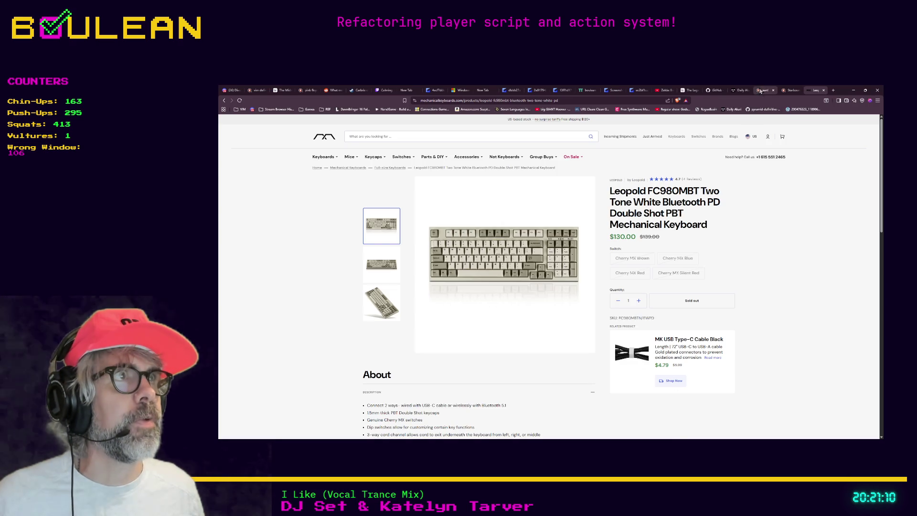
pyautogui.click(765, 91)
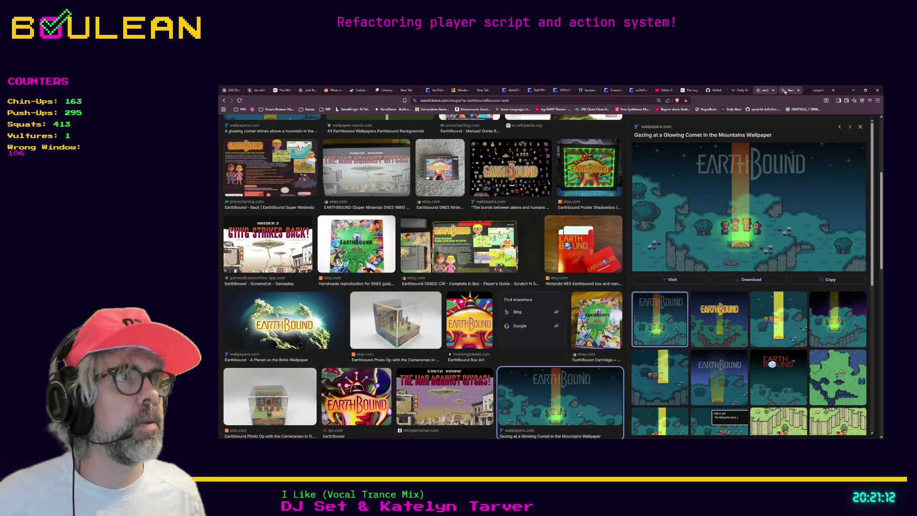
pyautogui.click(817, 90)
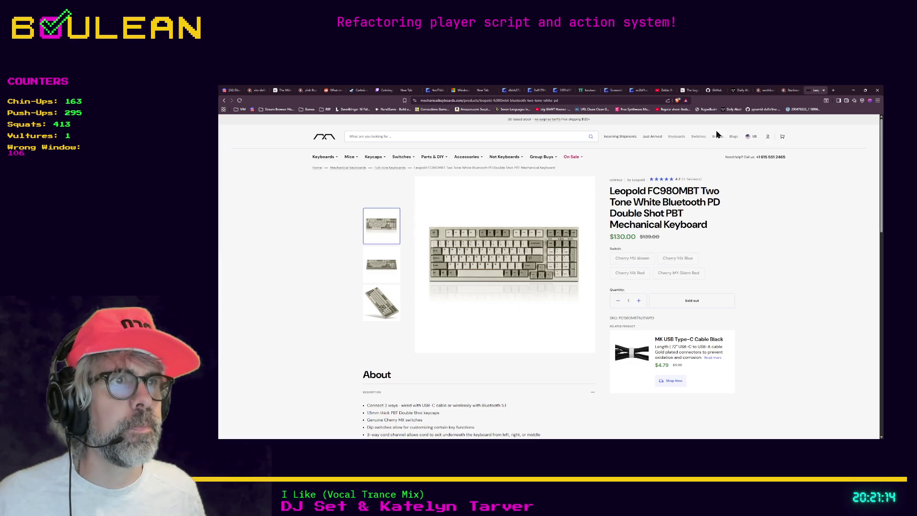
pyautogui.scroll(-2, 499, 218)
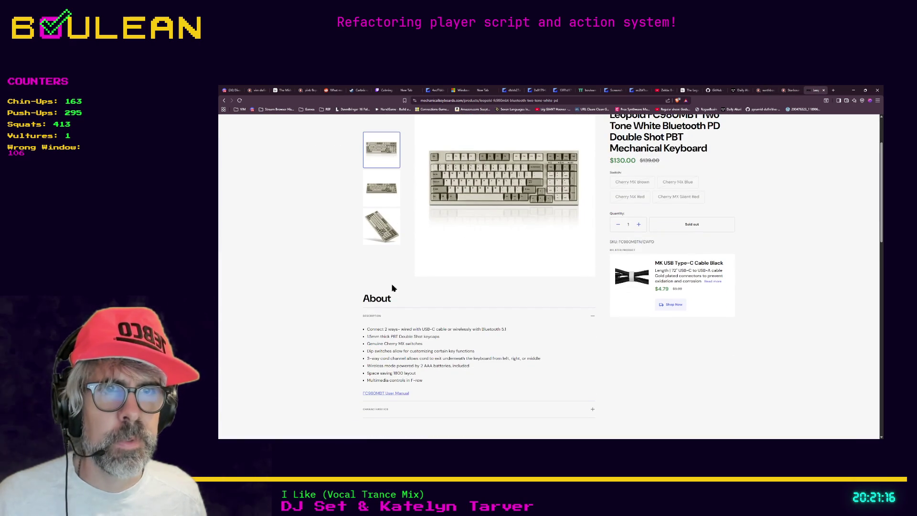
pyautogui.scroll(-1, 356, 327)
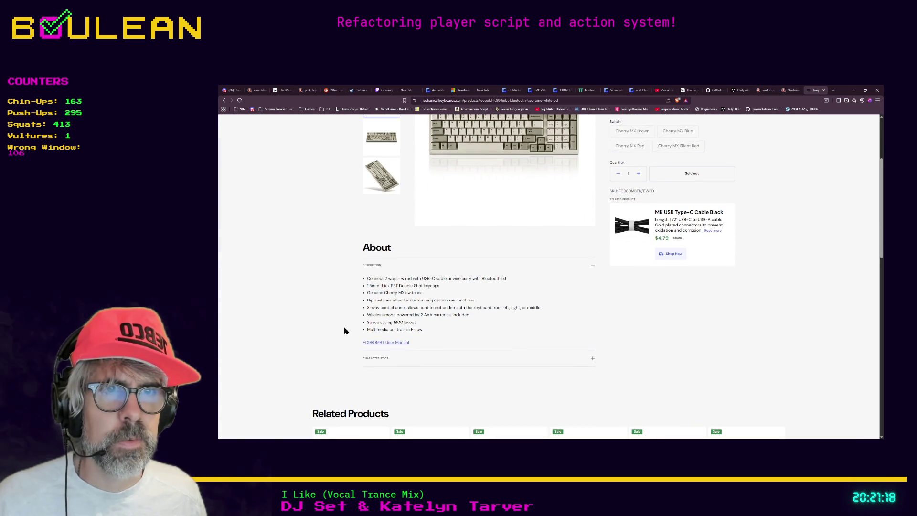
# - Highlight the 'Space saving 1800 layout' line, then minimize the browser
pyautogui.doubleClick(401, 323)
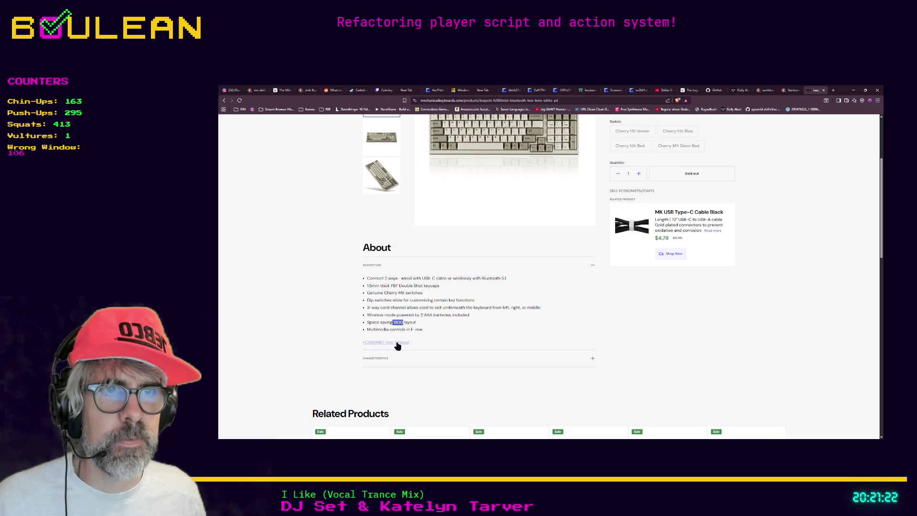
pyautogui.moveTo(420, 322); pyautogui.dragTo(368, 324)
pyautogui.click(448, 331)
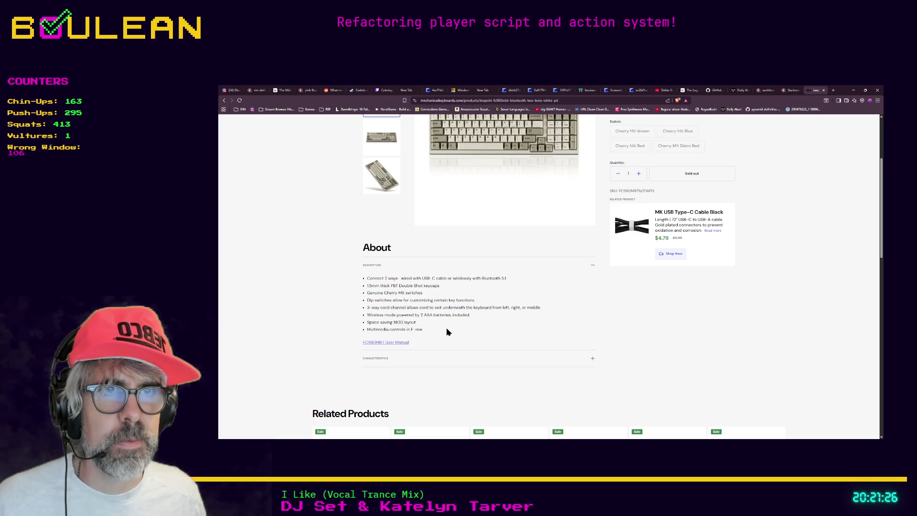
pyautogui.scroll(-3, 447, 327)
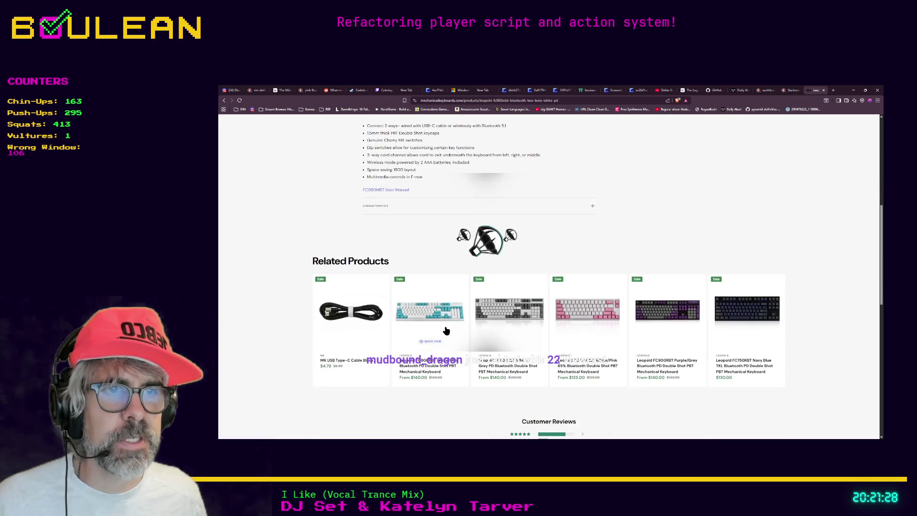
pyautogui.scroll(3, 446, 328)
pyautogui.scroll(3, 447, 328)
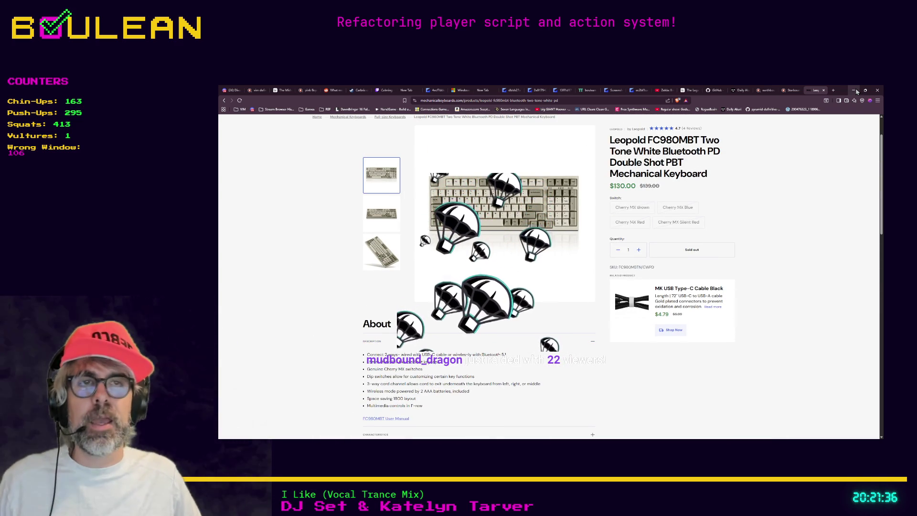
pyautogui.click(854, 90)
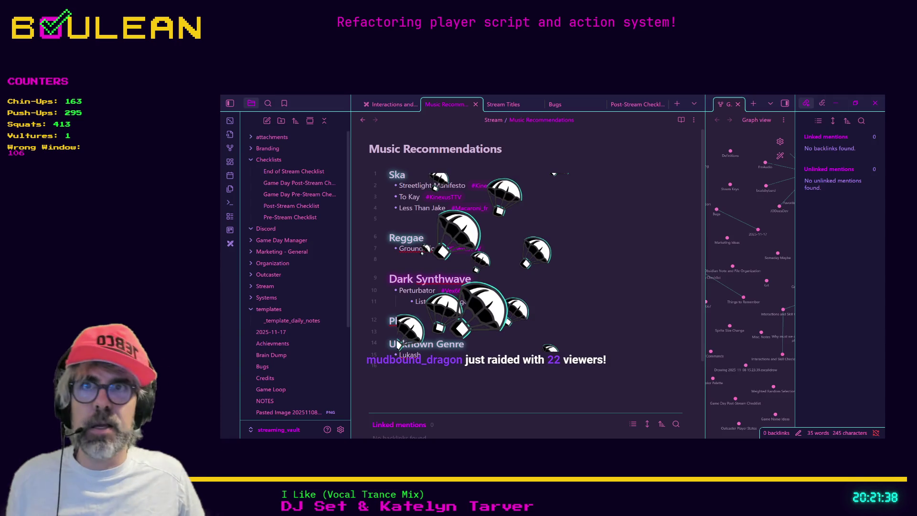
# - Return to Obsidian's Music Recommendations note and move up from Dark Synthwave to the To Kay line
pyautogui.click(689, 282)
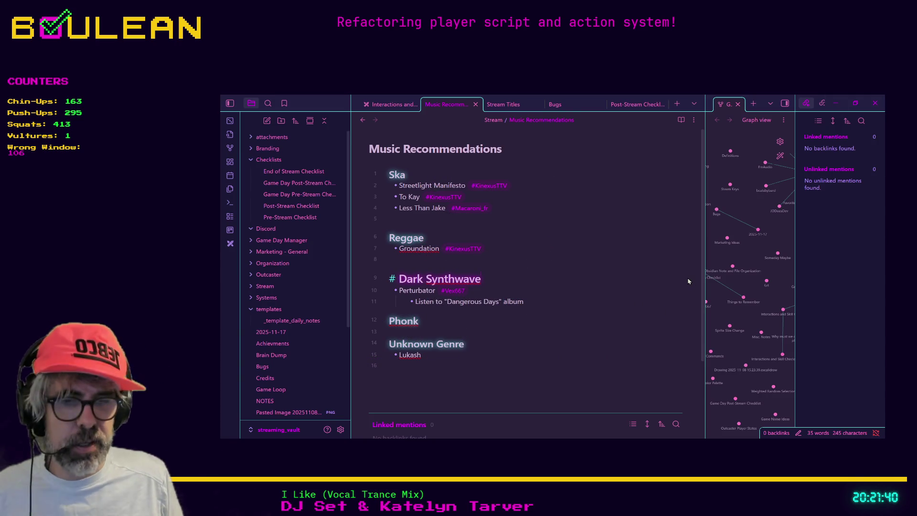
pyautogui.press('Up')
pyautogui.press('Up')
pyautogui.press('Up')
pyautogui.press('Up')
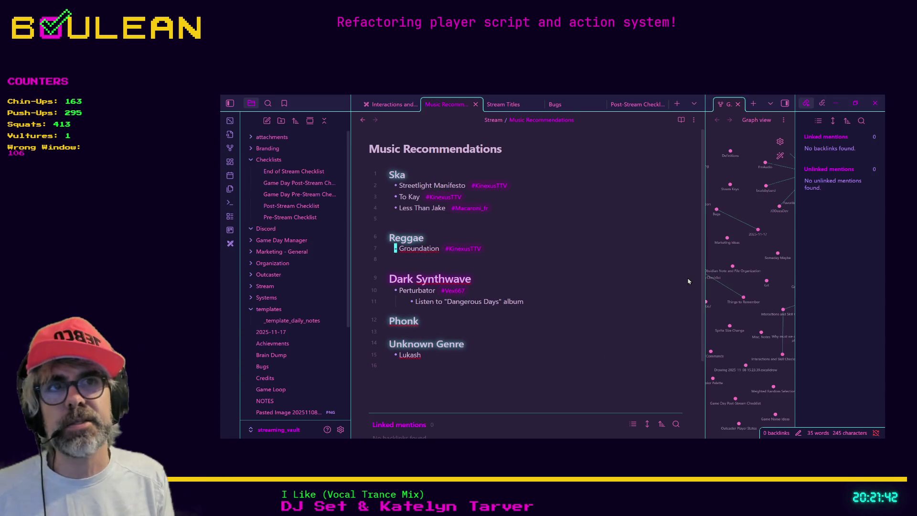
pyautogui.press('Up')
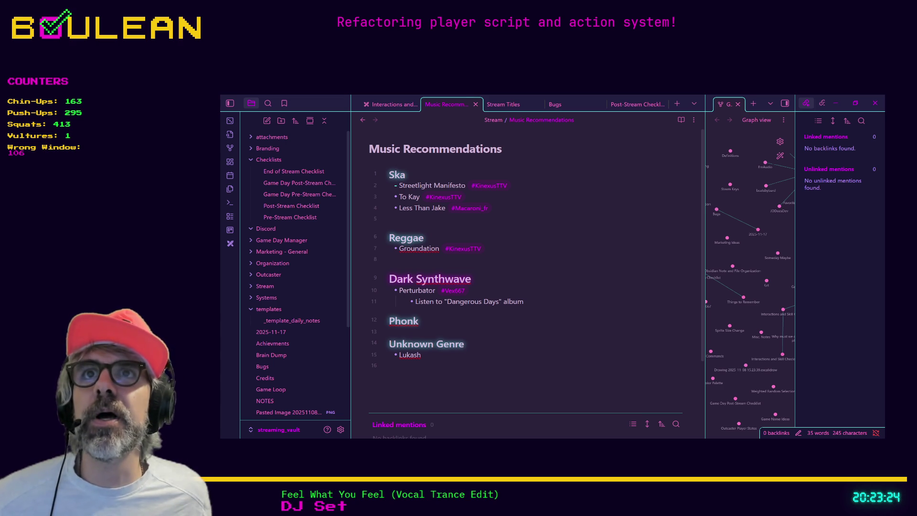
pyautogui.hotkey('alt', 'Tab')
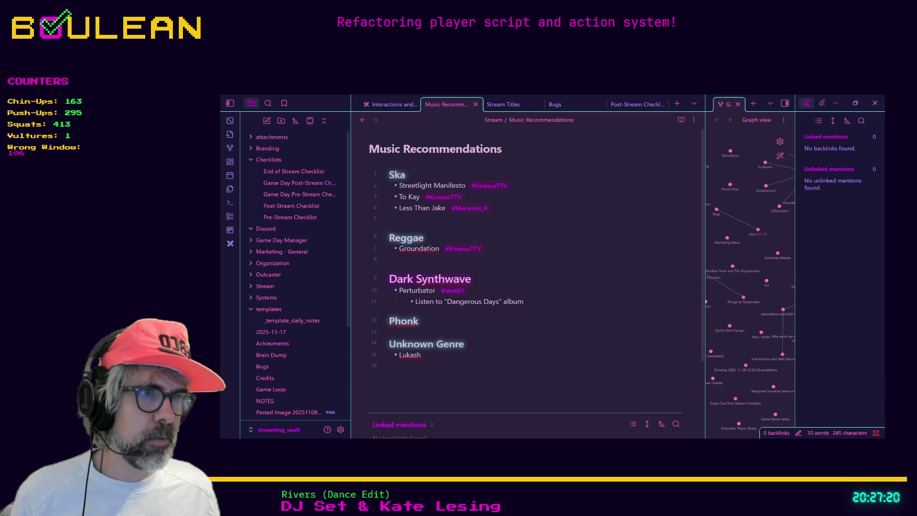
# - Bring the Leopold FC980MBT Two Tone White keyboard page ($130.00, sold out) to the front
pyautogui.hotkey('alt', 'Tab')
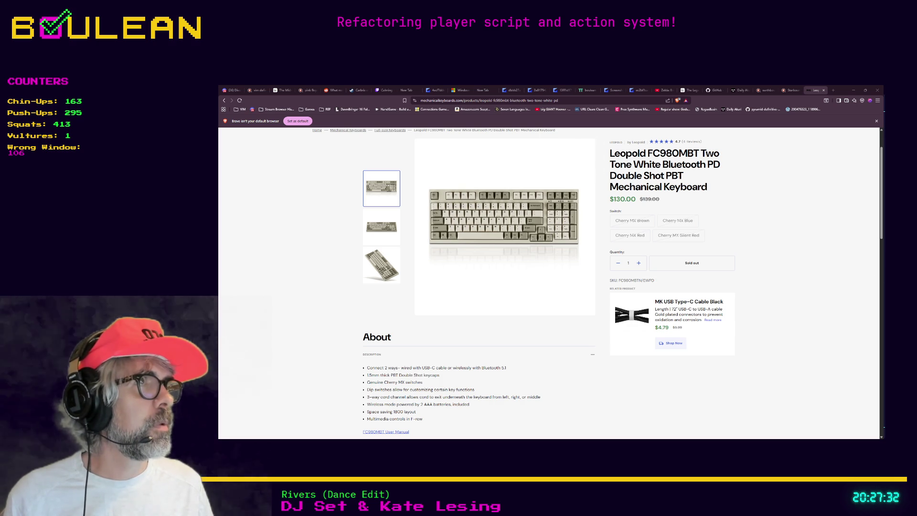
# - Load the Amazon listing for the Logitech G PRO X TKL Rapid keyboard in a new tab
pyautogui.click(833, 90)
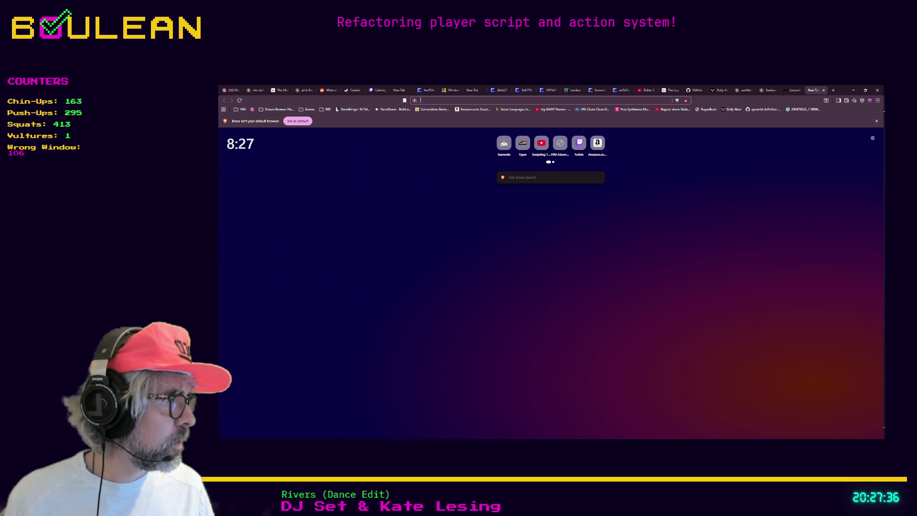
pyautogui.hotkey('alt', 'Tab')
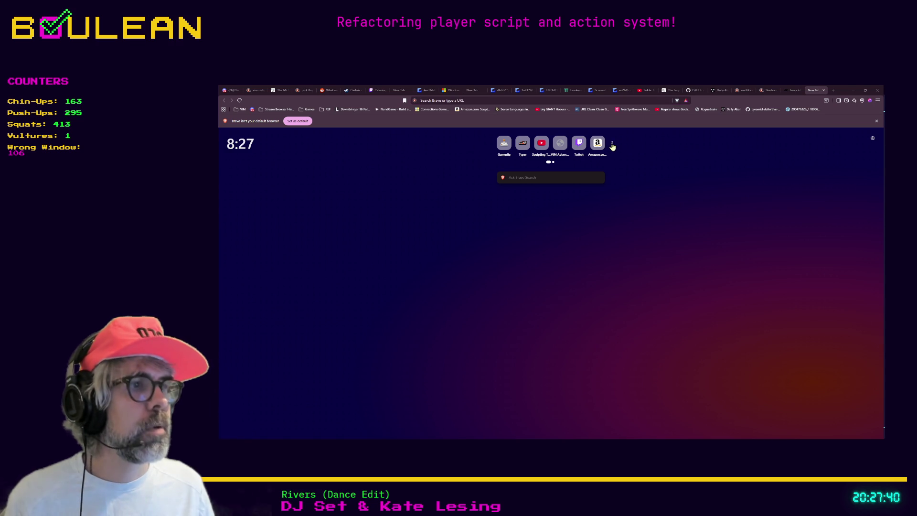
pyautogui.click(635, 100)
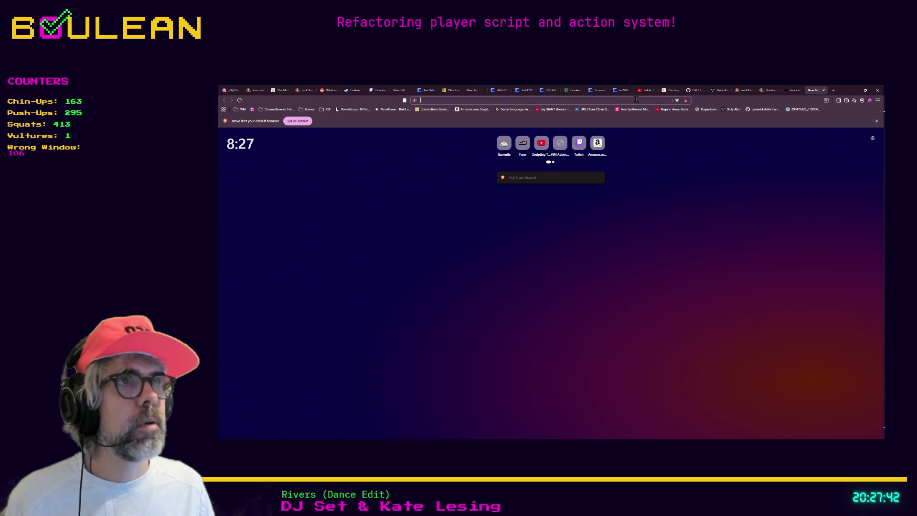
pyautogui.hotkey('ctrl', 'v')
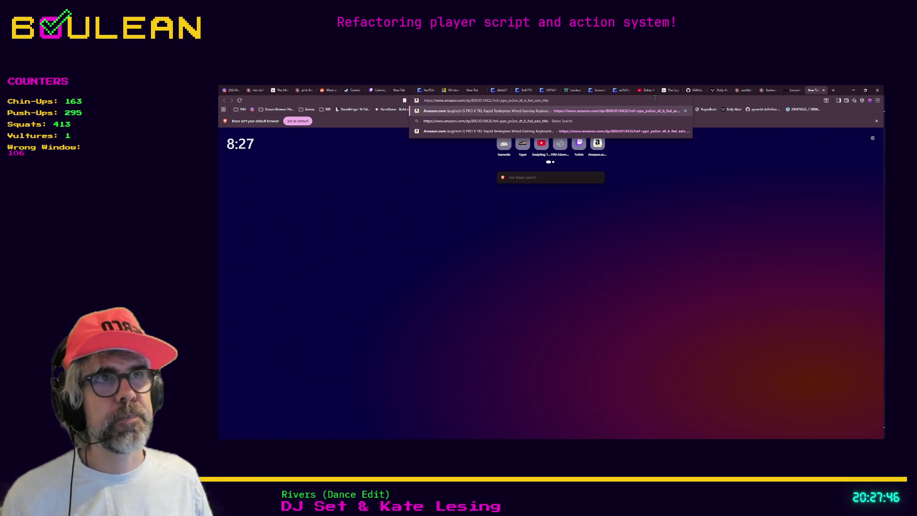
pyautogui.press('Return')
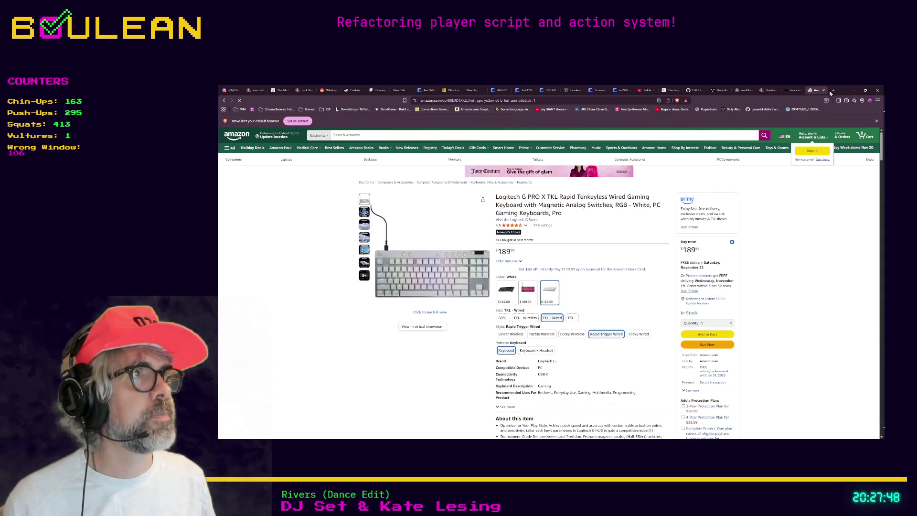
# - Open another new tab and paste the copied product link into Amazon's search
pyautogui.click(832, 90)
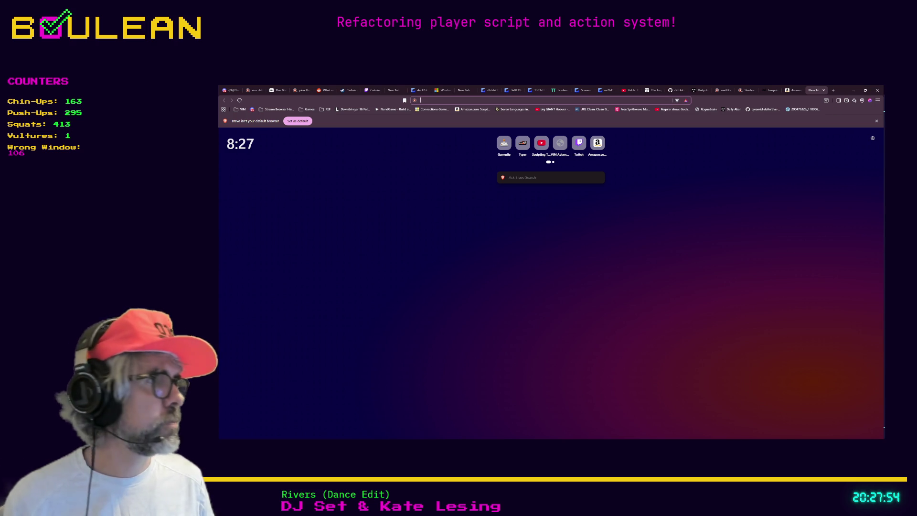
pyautogui.hotkey('alt', 'Tab')
pyautogui.hotkey('alt', 'Tab')
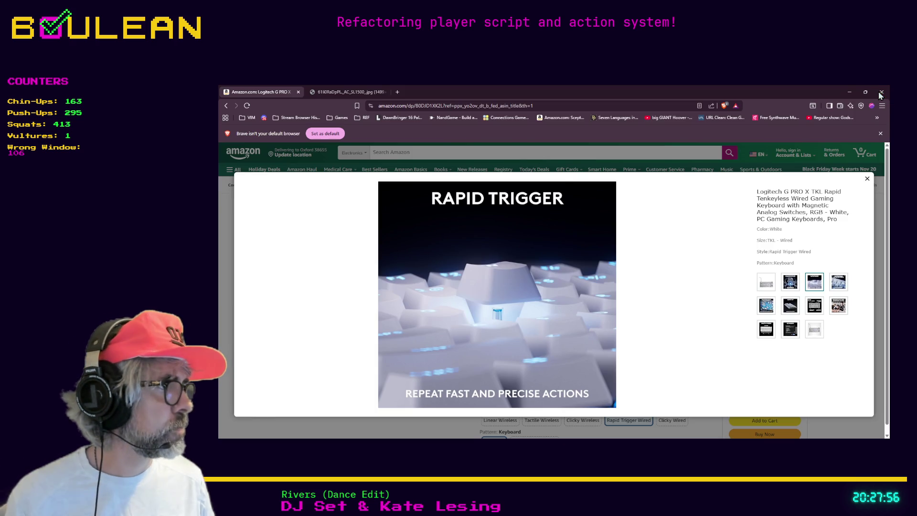
pyautogui.hotkey('alt', 'Tab')
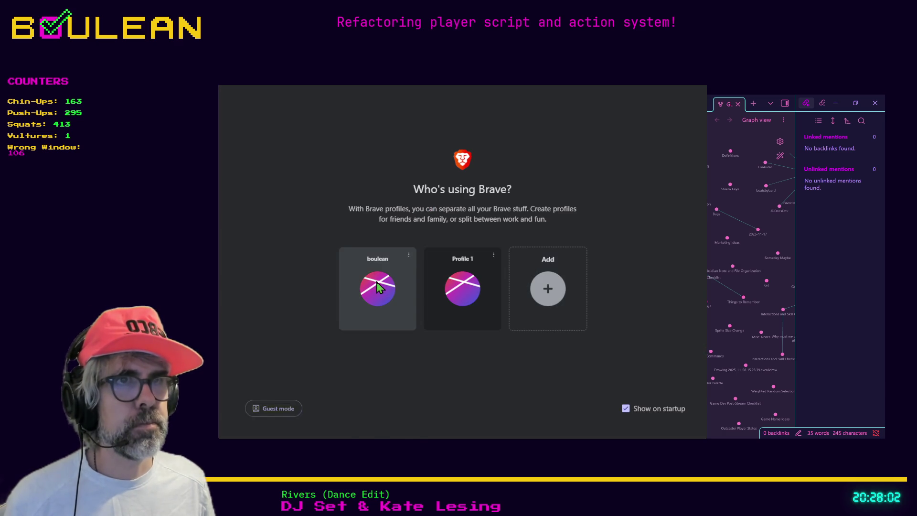
pyautogui.click(378, 288)
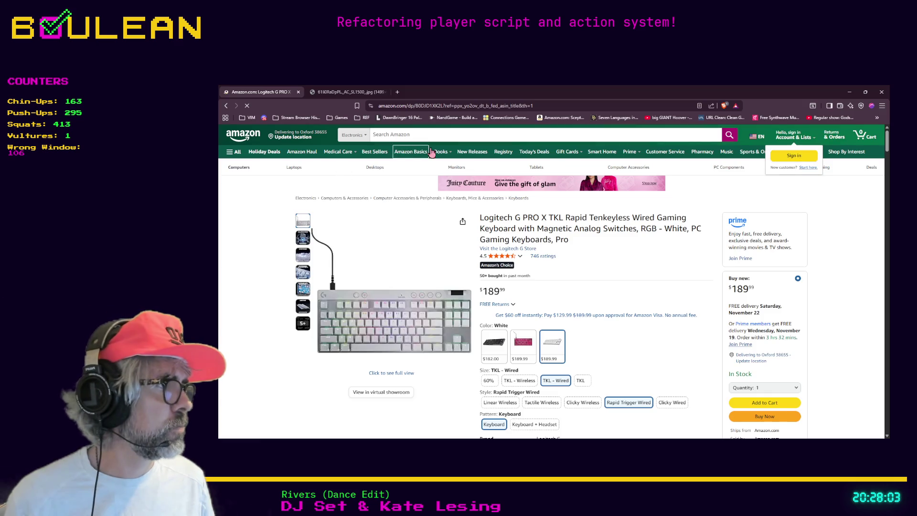
pyautogui.click(438, 136)
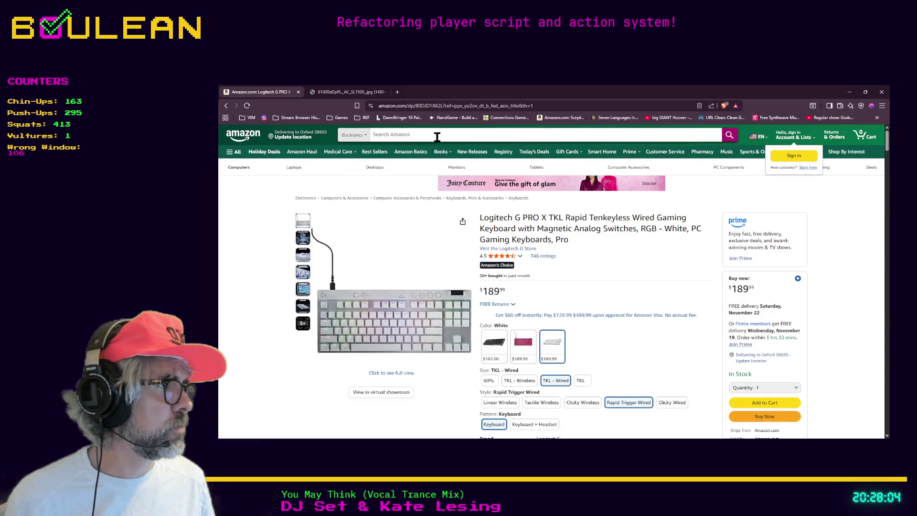
pyautogui.write('https://www.amazon.com/dp/B0DJD1XK2L?ref=ppx_yo2ov_dt_b_fed_asin_title')
pyautogui.press('Return')
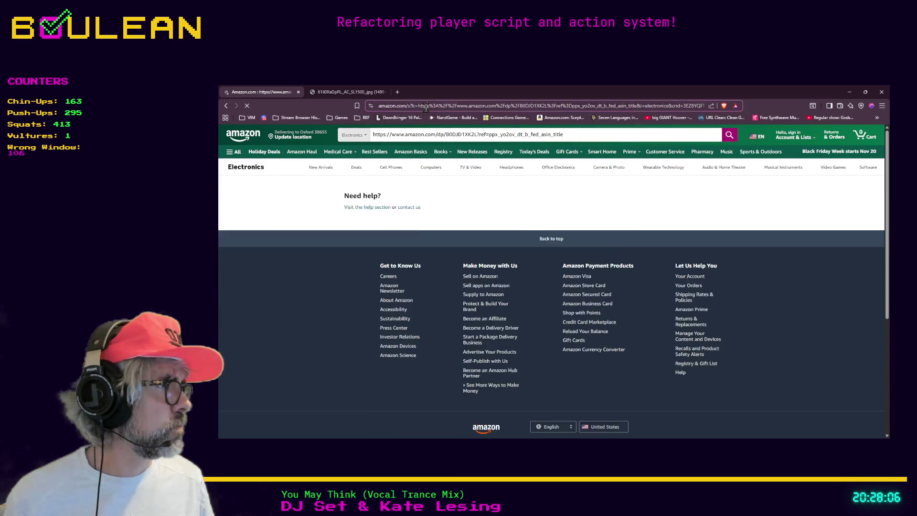
# - Reload the Logitech G PRO X TKL Rapid White product page ($189.99, in stock) and look it over
pyautogui.click(426, 108)
pyautogui.write('https://www.amazon.com/dp/B0DJD1XK2L?ref=ppx_yo2ov_dt_b_fed_asin_title')
pyautogui.press('Return')
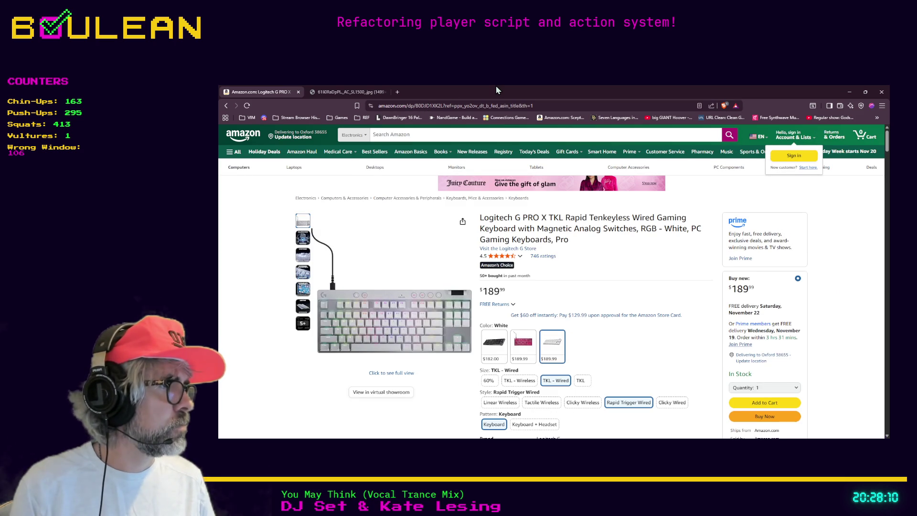
pyautogui.scroll(-2, 394, 190)
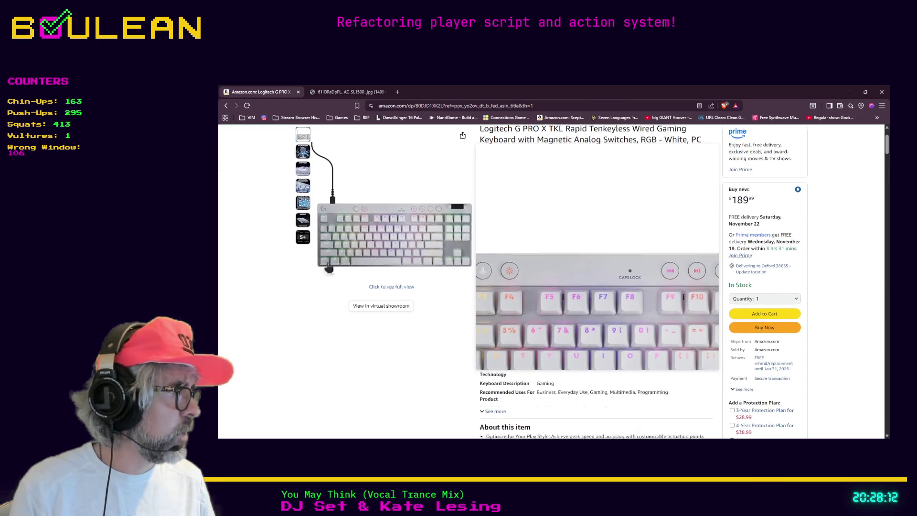
pyautogui.scroll(2, 610, 168)
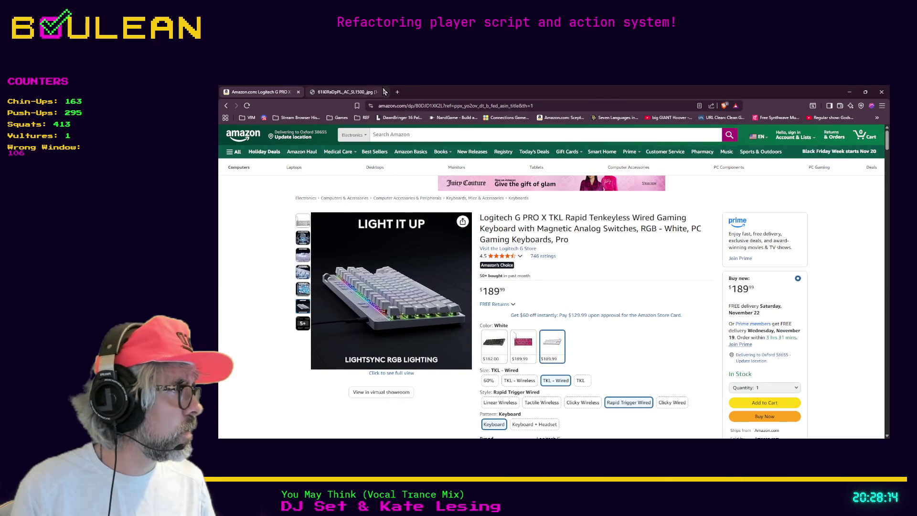
# - Search 'g pro tkl' and open the Logitech G PRO X TKL Amazon shopping result
pyautogui.click(394, 91)
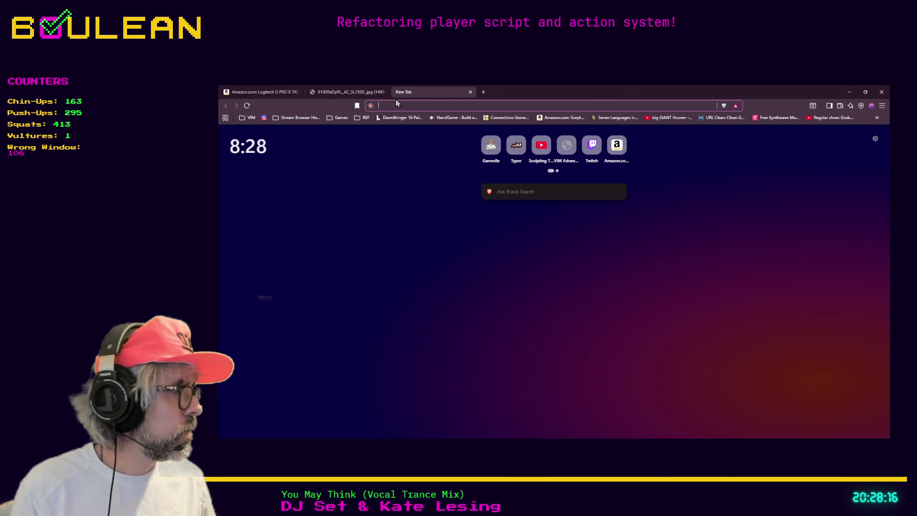
pyautogui.write('g pr')
pyautogui.write('o tkl')
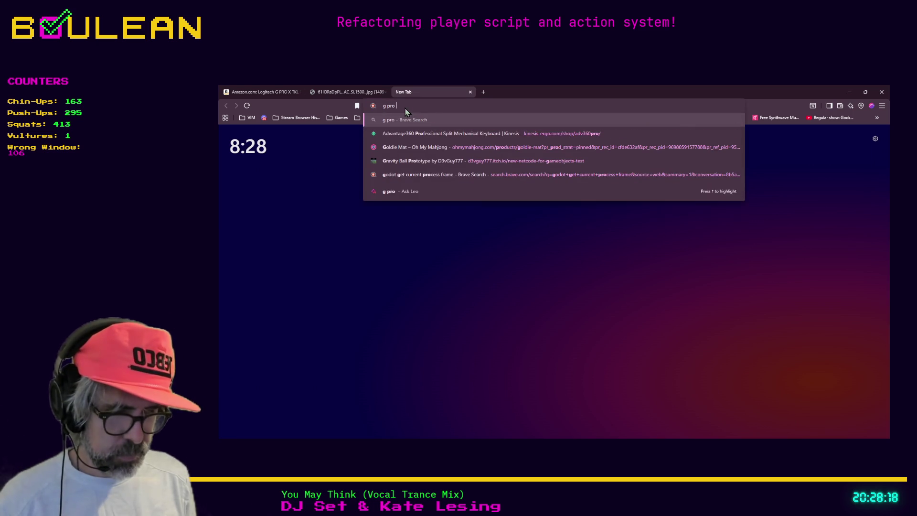
pyautogui.press('Return')
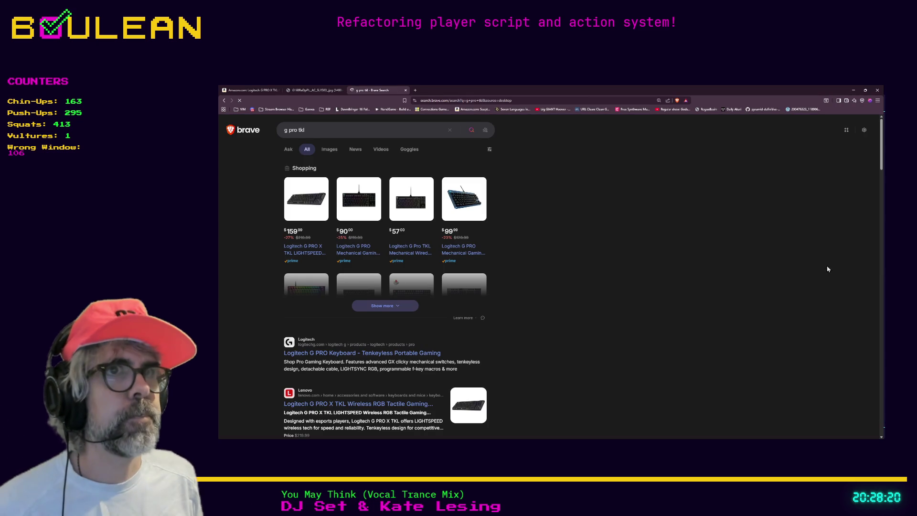
pyautogui.click(304, 252)
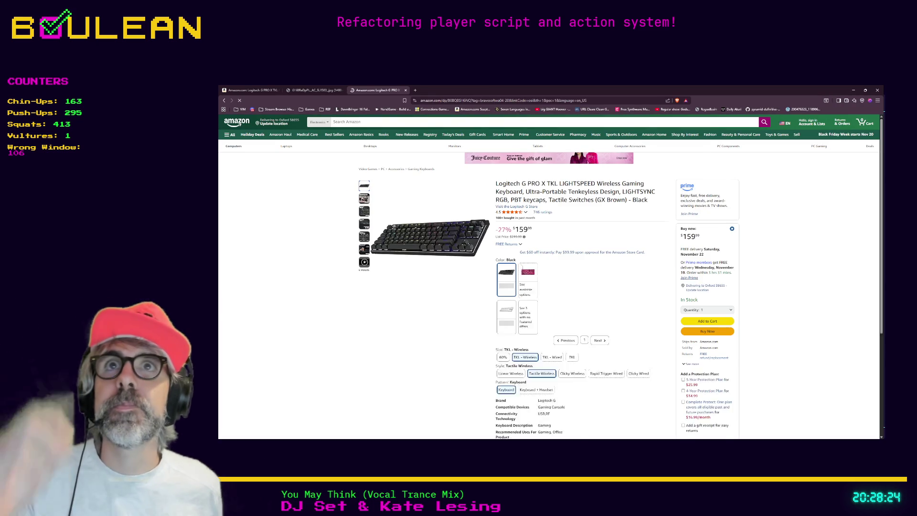
# - Minimize Brave and return to the Reggae heading in the Music Recommendations note
pyautogui.click(854, 90)
pyautogui.click(420, 238)
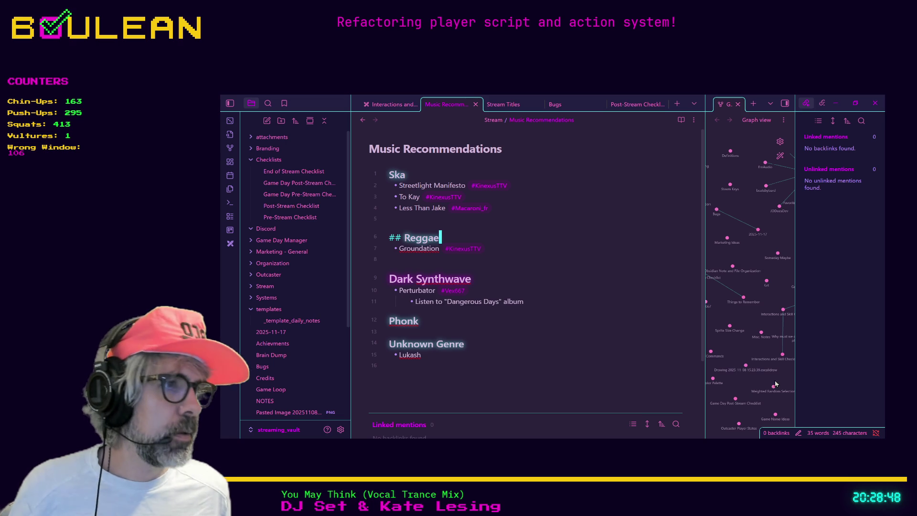
pyautogui.hotkey('alt', 'Tab')
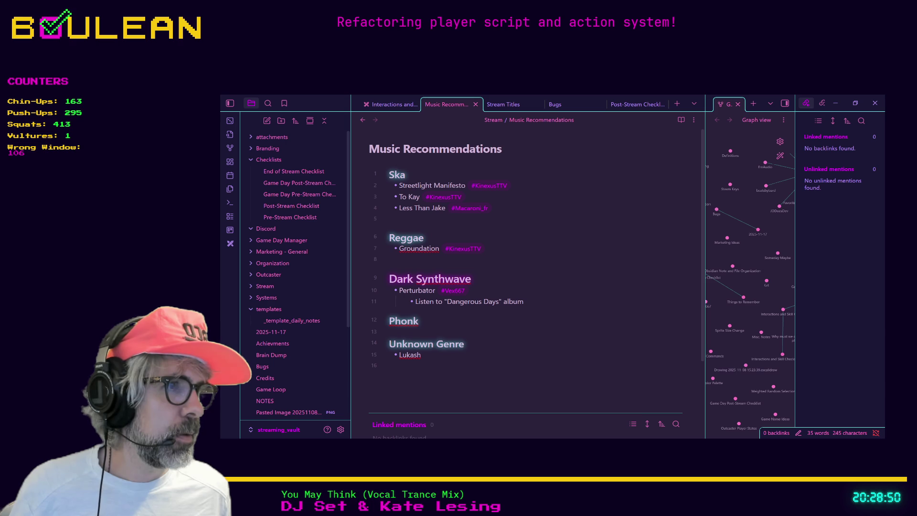